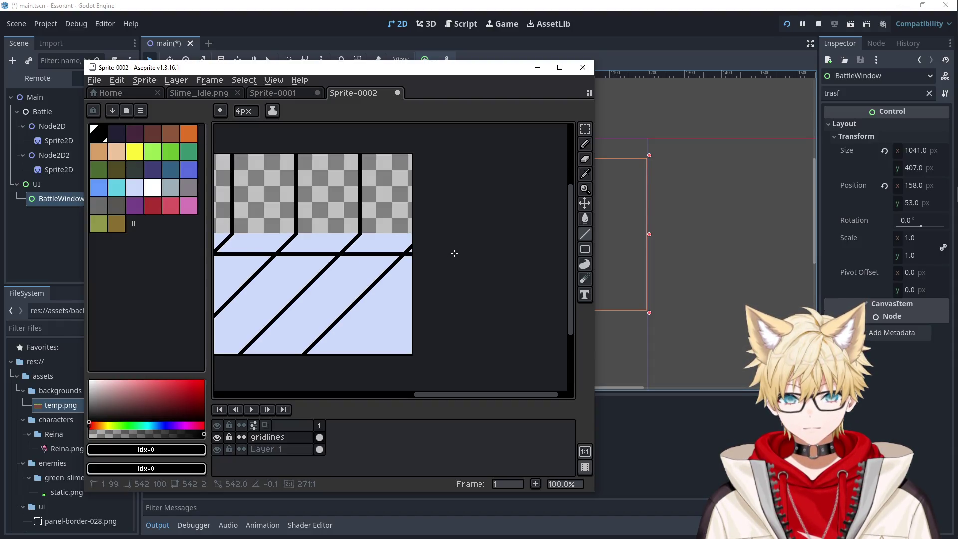
Step: Undo the last drawn line on the gridlines layer
{"action": "key", "text": "ctrl+z"}
{"action": "key", "text": "ctrl+z"}
{"action": "key", "text": "ctrl+z"}
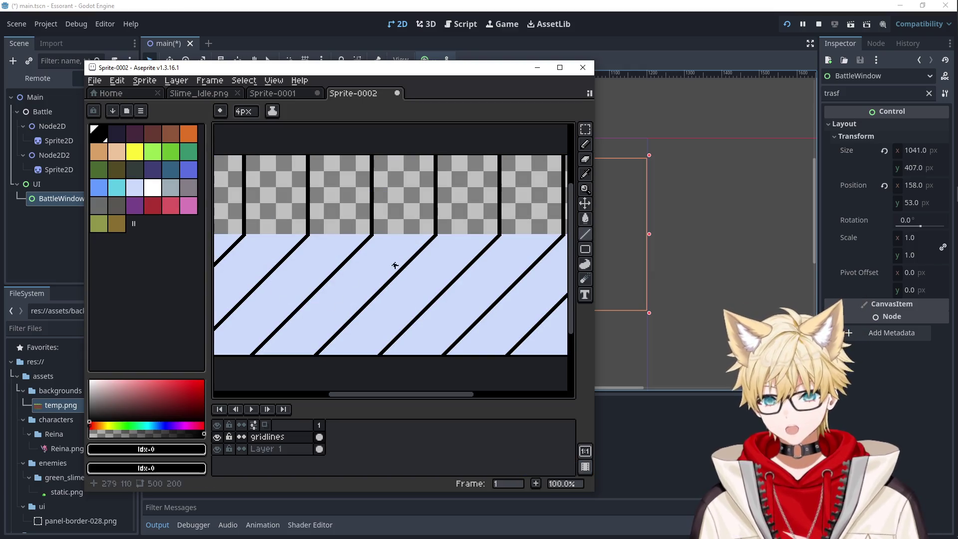
{"action": "scroll", "coordinate": [395, 265], "scroll_direction": "left", "scroll_amount": 5}
{"action": "scroll", "coordinate": [308, 253], "scroll_direction": "up", "scroll_amount": 1}
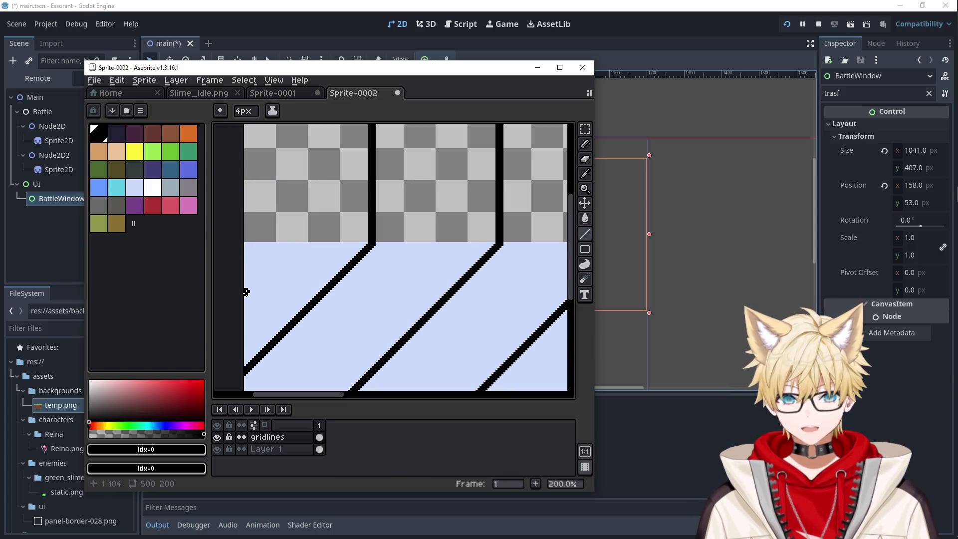
Step: Draw a thick 6px horizontal black line across the middle of the pale-blue floor
{"action": "mouse_move", "coordinate": [245, 291]}
{"action": "left_mouse_down"}
{"action": "mouse_move", "coordinate": [566, 295]}
{"action": "mouse_move", "coordinate": [447, 280]}
{"action": "mouse_move", "coordinate": [535, 283]}
{"action": "left_mouse_up"}
{"action": "scroll", "coordinate": [447, 280], "scroll_direction": "down", "scroll_amount": 3}
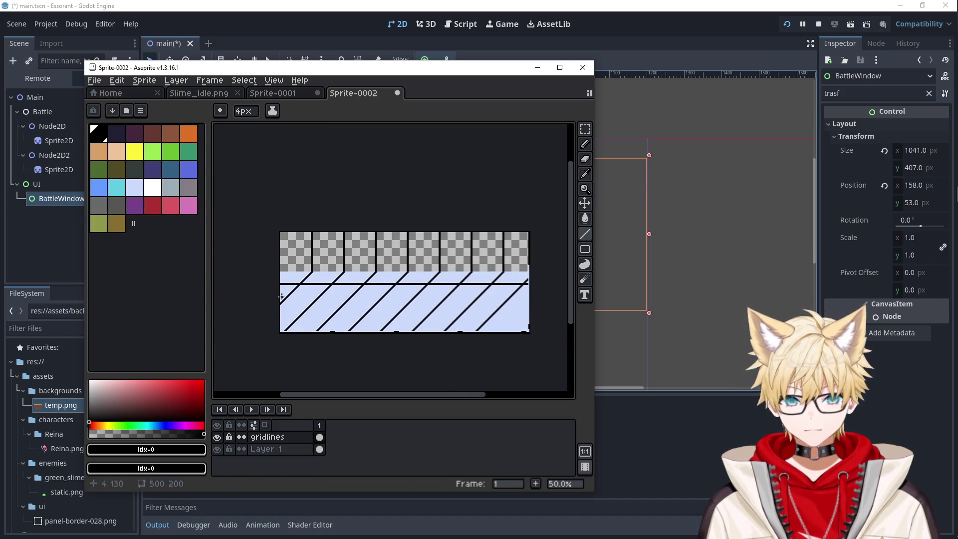
{"action": "scroll", "coordinate": [278, 299], "scroll_direction": "up", "scroll_amount": 3}
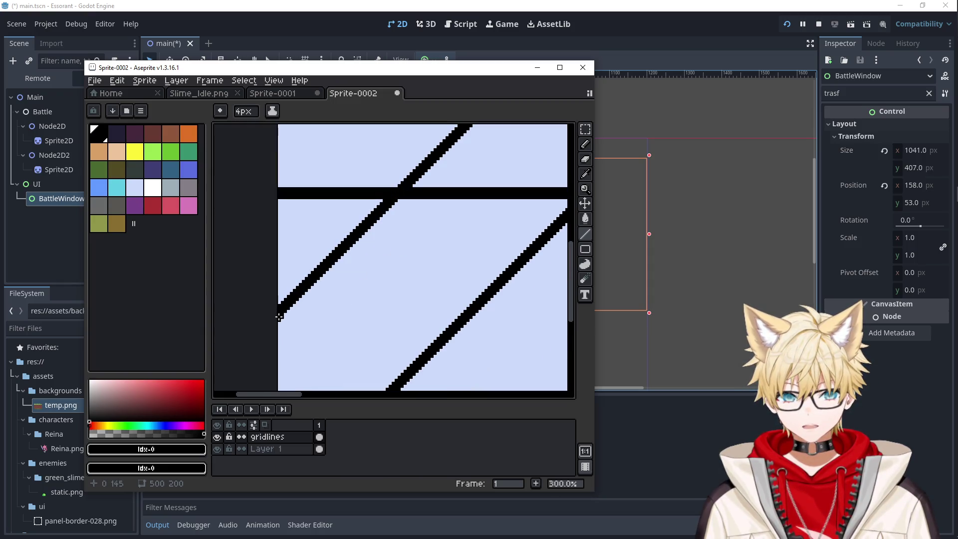
{"action": "scroll", "coordinate": [394, 337], "scroll_direction": "down", "scroll_amount": 3}
{"action": "mouse_move", "coordinate": [280, 340]}
{"action": "left_mouse_down"}
{"action": "mouse_move", "coordinate": [560, 338]}
{"action": "mouse_move", "coordinate": [559, 350]}
{"action": "left_mouse_up"}
{"action": "scroll", "coordinate": [560, 341], "scroll_direction": "up", "scroll_amount": 1}
{"action": "scroll", "coordinate": [559, 345], "scroll_direction": "down", "scroll_amount": 1}
{"action": "scroll", "coordinate": [560, 346], "scroll_direction": "up", "scroll_amount": 1}
{"action": "scroll", "coordinate": [558, 341], "scroll_direction": "up", "scroll_amount": 1}
{"action": "scroll", "coordinate": [554, 352], "scroll_direction": "down", "scroll_amount": 1}
{"action": "scroll", "coordinate": [559, 348], "scroll_direction": "up", "scroll_amount": 1}
Step: Commit the floor line and draw a horizontal black line across the checkered upper band
{"action": "mouse_move", "coordinate": [430, 310]}
{"action": "left_mouse_down"}
{"action": "mouse_move", "coordinate": [434, 291]}
{"action": "mouse_move", "coordinate": [361, 302]}
{"action": "left_mouse_up"}
{"action": "scroll", "coordinate": [377, 292], "scroll_direction": "up", "scroll_amount": 2}
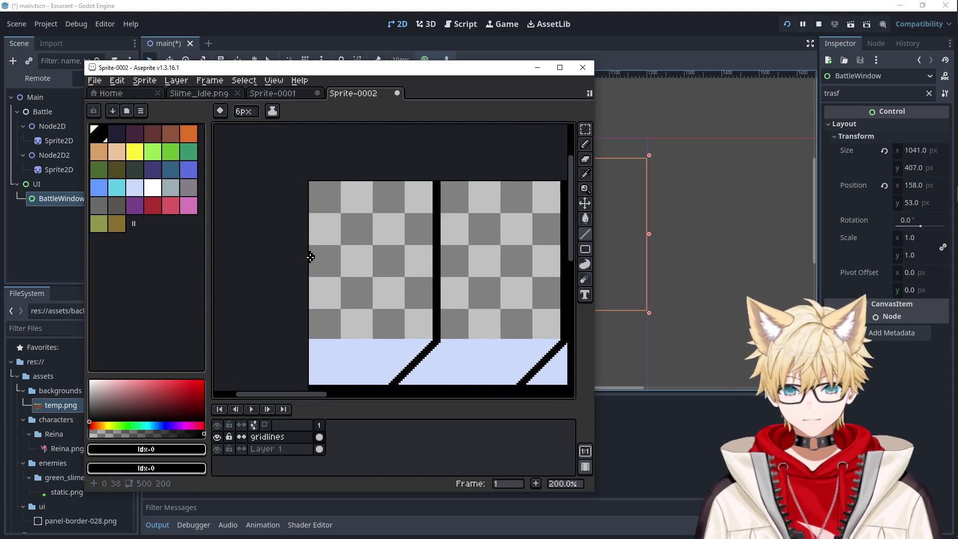
{"action": "left_click_drag", "start_coordinate": [311, 257], "coordinate": [513, 261]}
{"action": "left_click_drag", "start_coordinate": [446, 260], "coordinate": [439, 262]}
{"action": "scroll", "coordinate": [439, 262], "scroll_direction": "down", "scroll_amount": 3}
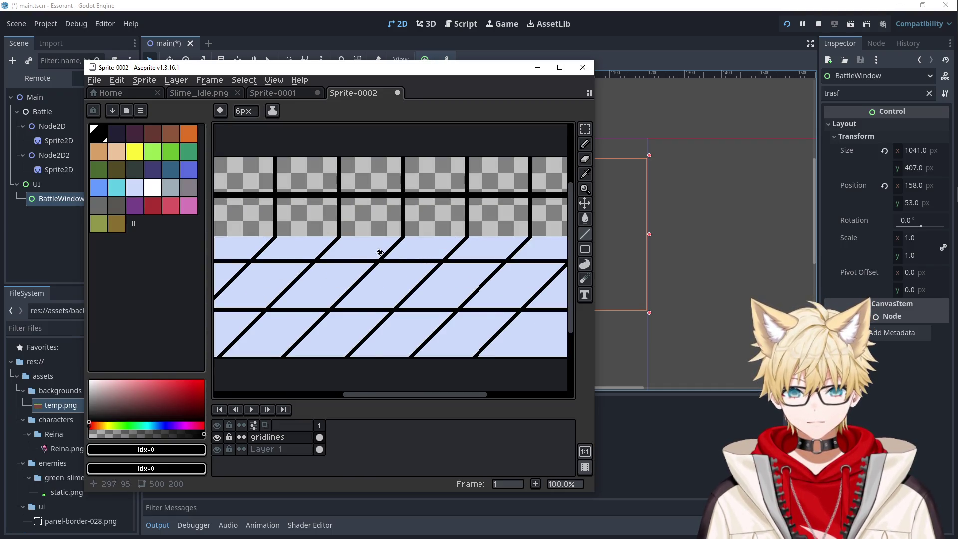
{"action": "scroll", "coordinate": [350, 249], "scroll_direction": "up", "scroll_amount": 1}
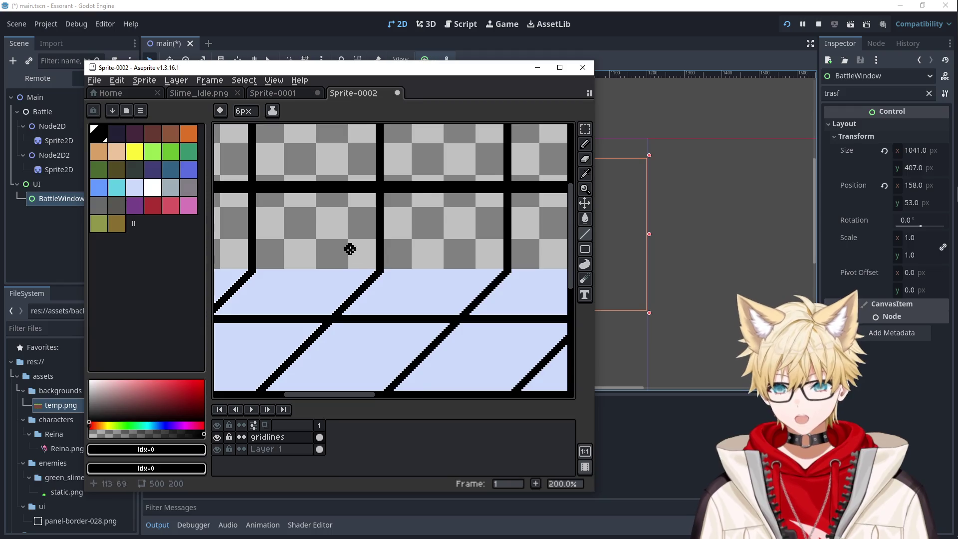
Step: Shift the view toward the wall area and pick the pale blue floor colour
{"action": "left_click_drag", "start_coordinate": [350, 249], "coordinate": [423, 280]}
{"action": "left_click_drag", "start_coordinate": [214, 253], "coordinate": [274, 259]}
{"action": "left_click", "coordinate": [142, 187]}
Step: Pick the grey-blue swatch idx-22 for the Paint Bucket and undo a misplaced fill
{"action": "left_click", "coordinate": [170, 187]}
{"action": "key", "text": "g"}
{"action": "left_click", "coordinate": [301, 242]}
{"action": "left_click", "coordinate": [337, 205]}
{"action": "key", "text": "ctrl+z"}
{"action": "key", "text": "ctrl+z"}
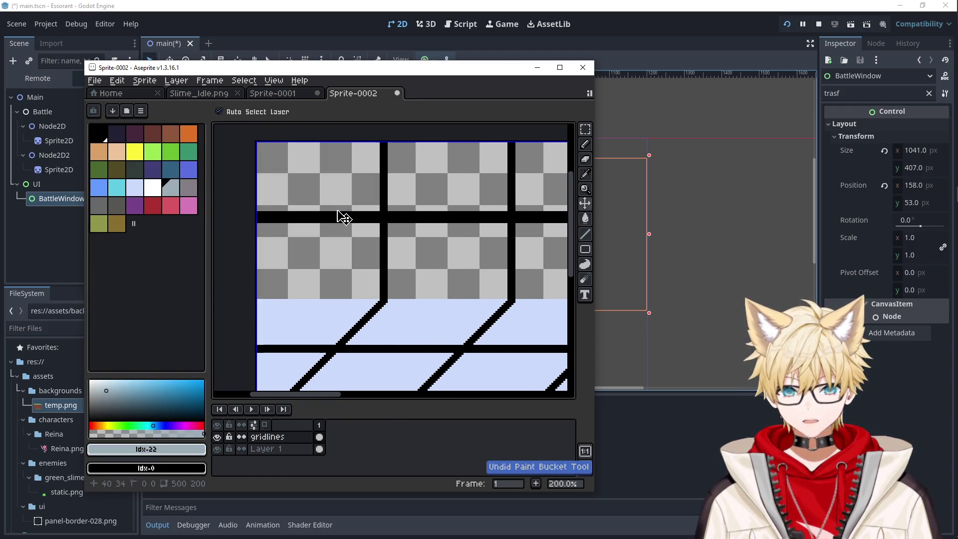
Step: Fill the transparent wall panels with grey-blue on Layer 1
{"action": "left_click", "coordinate": [267, 449]}
{"action": "left_click", "coordinate": [315, 274]}
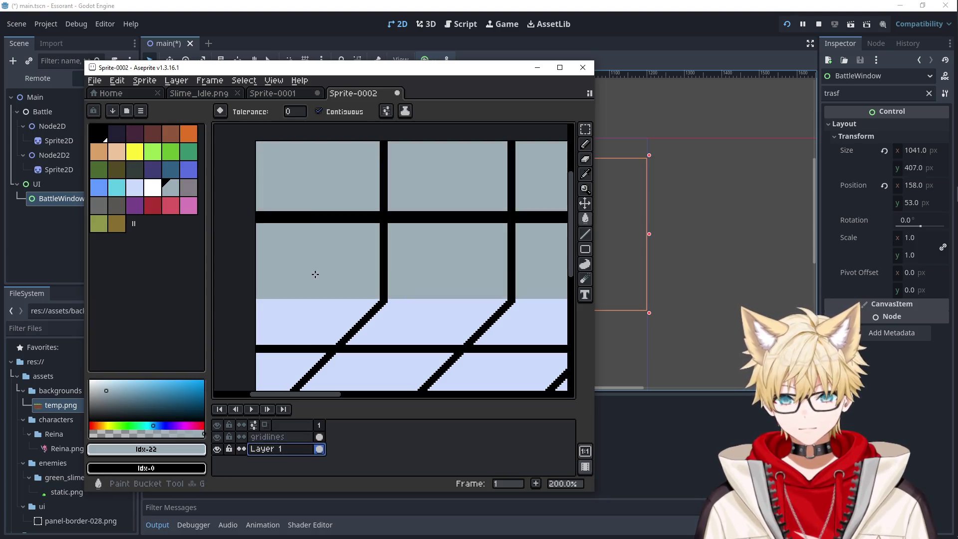
{"action": "scroll", "coordinate": [316, 207], "scroll_direction": "down", "scroll_amount": 4}
{"action": "scroll", "coordinate": [410, 278], "scroll_direction": "up", "scroll_amount": 2}
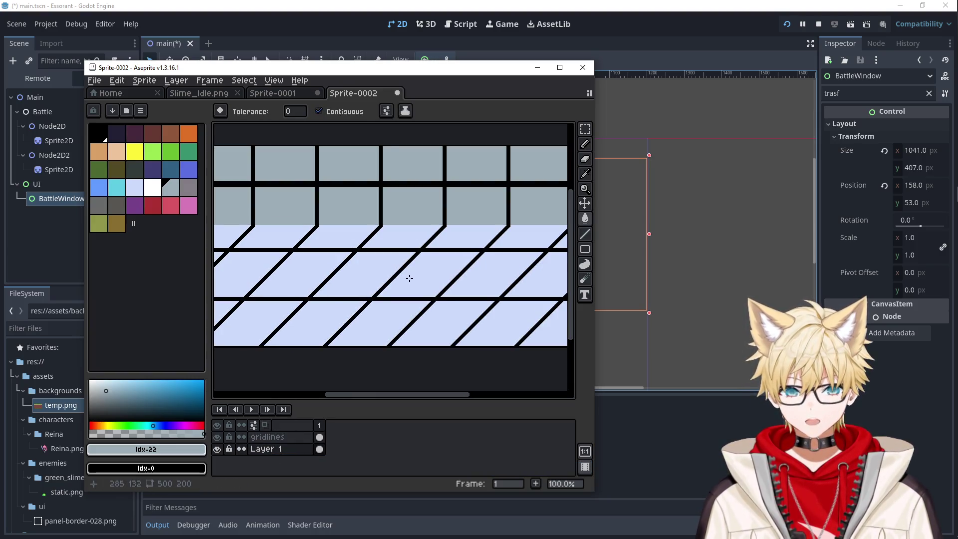
{"action": "scroll", "coordinate": [409, 279], "scroll_direction": "down", "scroll_amount": 1}
{"action": "scroll", "coordinate": [410, 279], "scroll_direction": "up", "scroll_amount": 1}
{"action": "scroll", "coordinate": [407, 285], "scroll_direction": "down", "scroll_amount": 1}
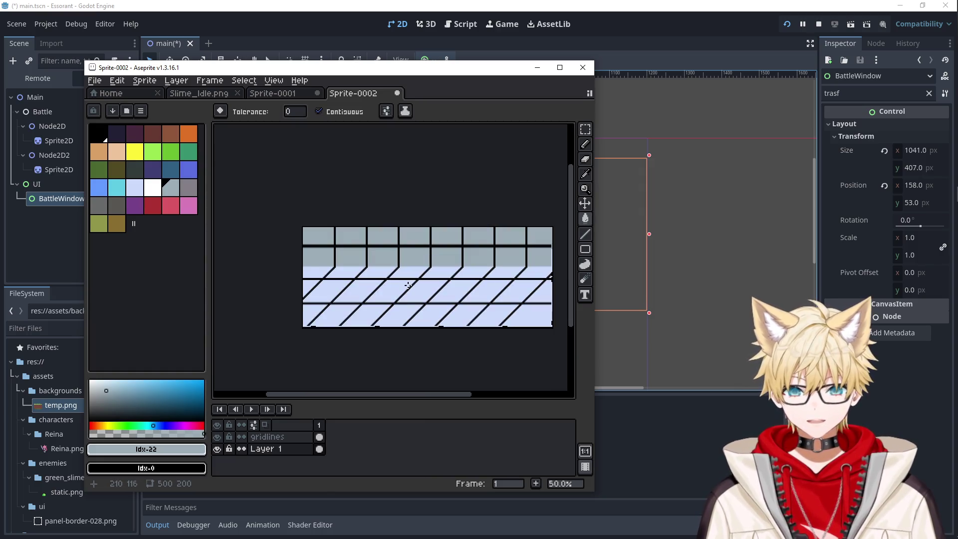
{"action": "left_click", "coordinate": [95, 80]}
Step: Open Export As settings and browse for a new output location
{"action": "mouse_move", "coordinate": [193, 179]}
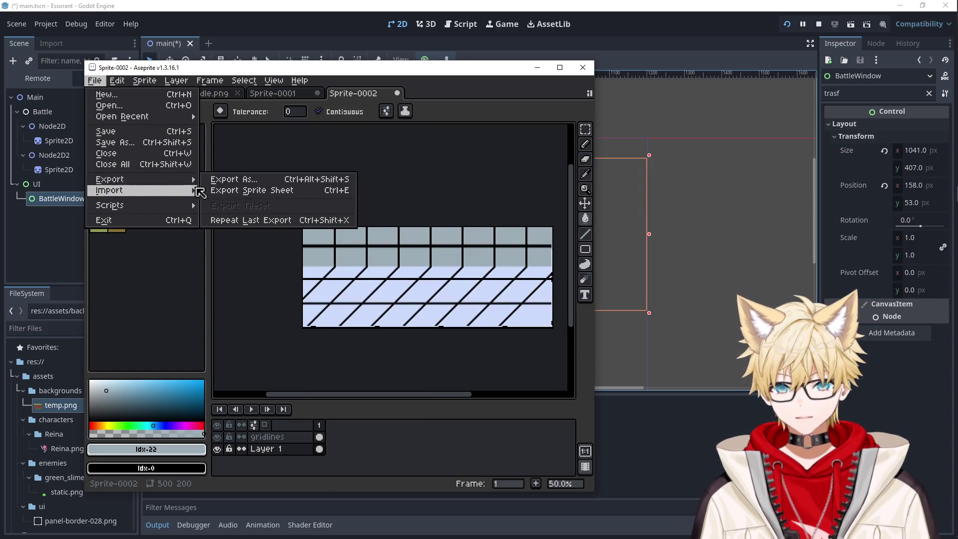
{"action": "left_click", "coordinate": [234, 179]}
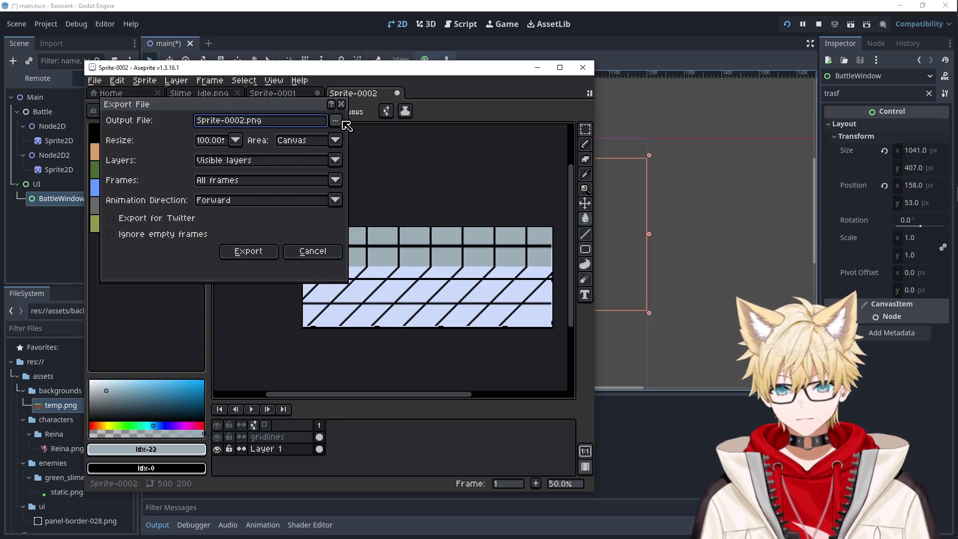
{"action": "left_click", "coordinate": [335, 121]}
{"action": "left_click", "coordinate": [299, 134]}
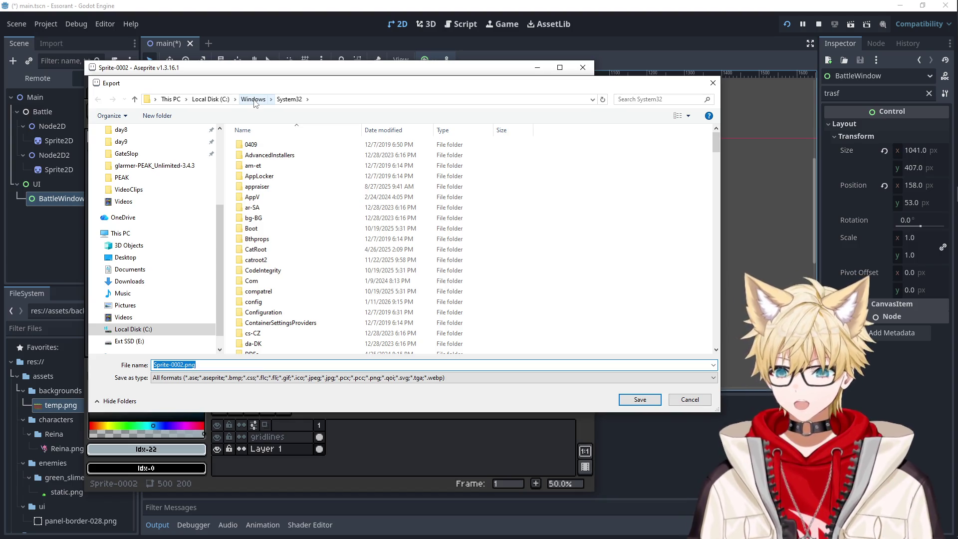
{"action": "key", "text": "alt+Tab"}
{"action": "key", "text": "Tab"}
{"action": "key", "text": "alt+Tab"}
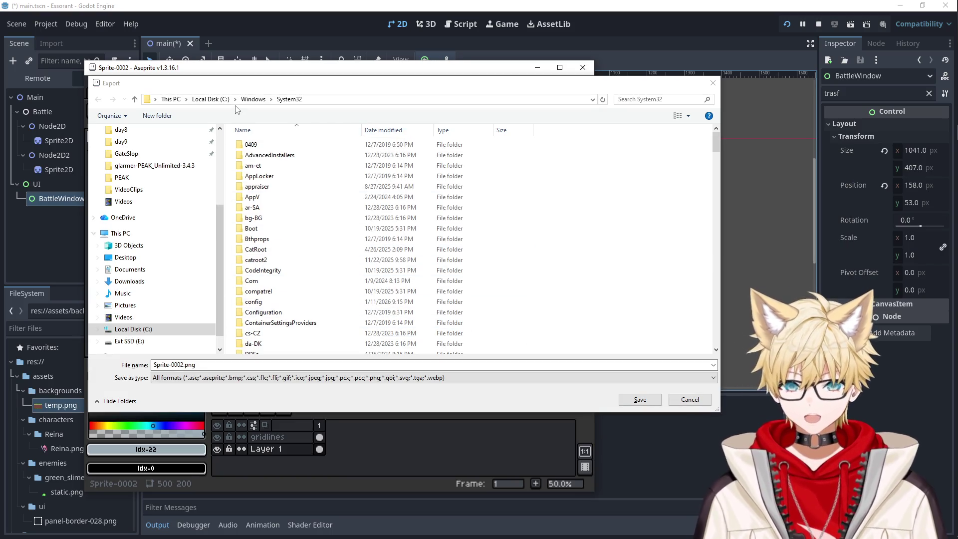
{"action": "scroll", "coordinate": [135, 213], "scroll_direction": "up", "scroll_amount": 4}
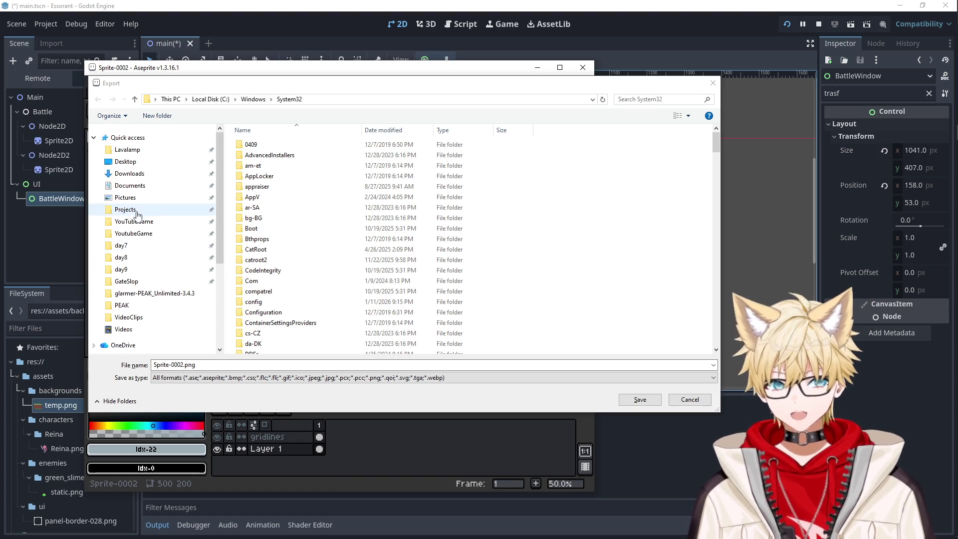
Step: Export the image as test-area.png into essorant/assets/backgrounds
{"action": "left_click", "coordinate": [137, 212]}
{"action": "double_click", "coordinate": [275, 286]}
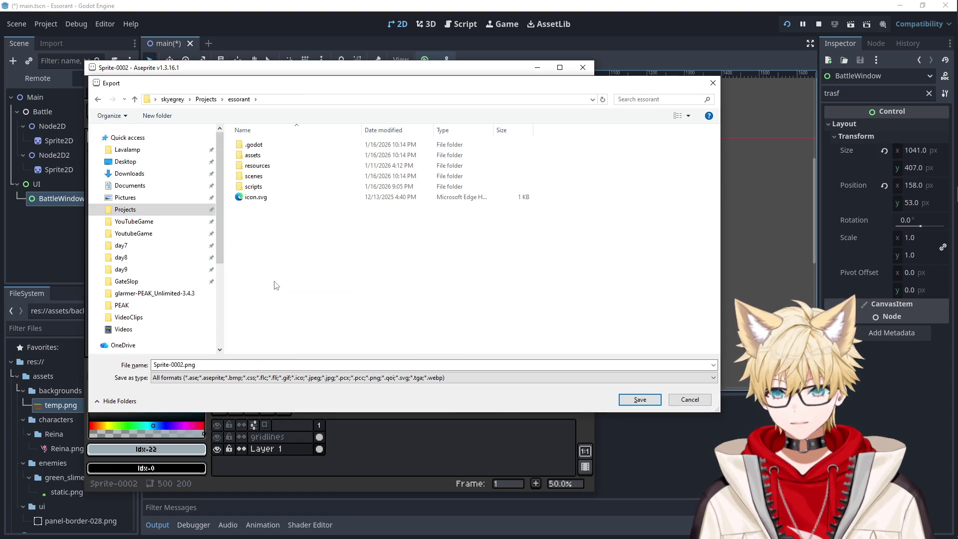
{"action": "double_click", "coordinate": [257, 156]}
{"action": "double_click", "coordinate": [257, 145]}
{"action": "double_click", "coordinate": [170, 365]}
{"action": "type", "text": "area"}
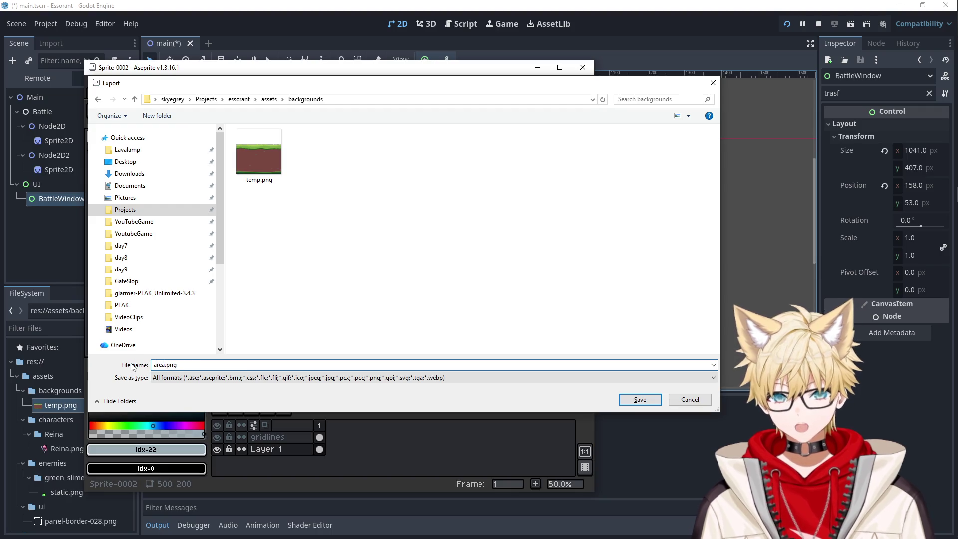
{"action": "key", "text": "BackSpace"}
{"action": "key", "text": "BackSpace"}
{"action": "key", "text": "BackSpace"}
{"action": "type", "text": "test-area"}
{"action": "key", "text": "Return"}
{"action": "left_click", "coordinate": [245, 254]}
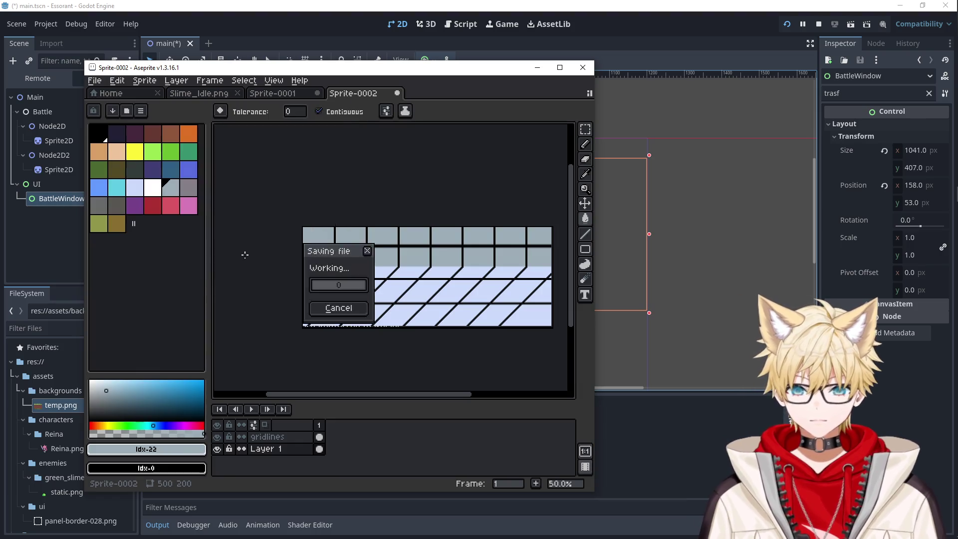
Step: Back in Godot, locate test-arena.png in the FileSystem backgrounds folder
{"action": "left_click", "coordinate": [538, 70]}
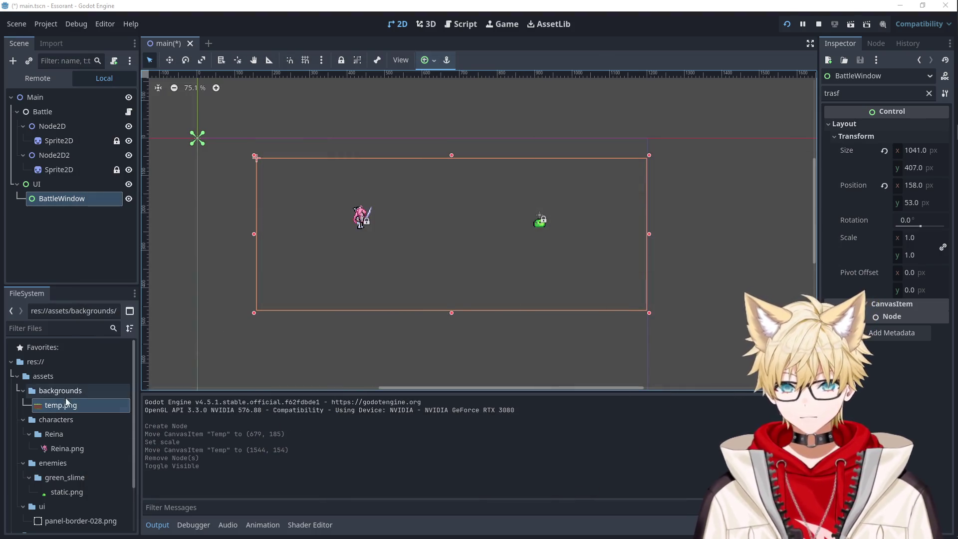
{"action": "left_click", "coordinate": [23, 391]}
{"action": "left_click", "coordinate": [23, 391]}
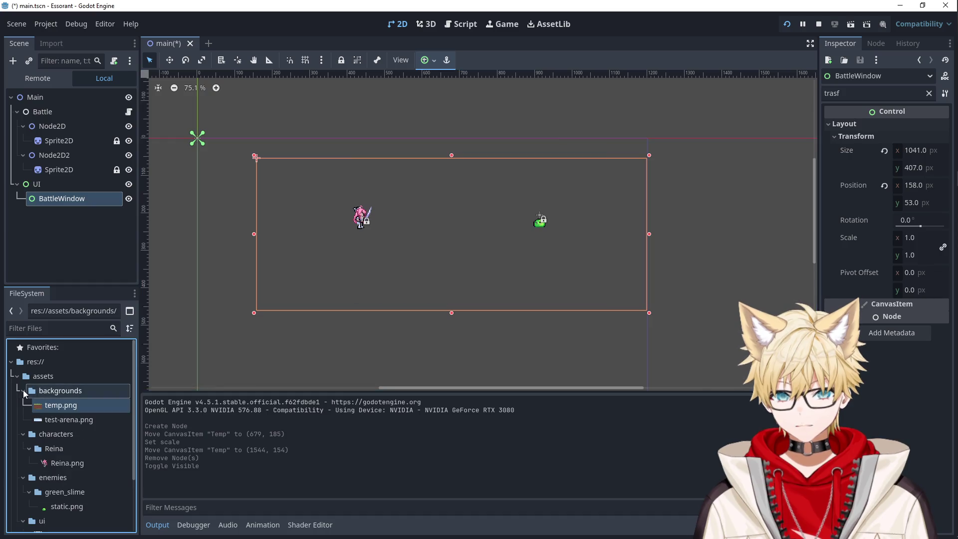
{"action": "mouse_move", "coordinate": [45, 425]}
{"action": "left_mouse_down"}
{"action": "mouse_move", "coordinate": [50, 119]}
{"action": "mouse_move", "coordinate": [42, 114]}
{"action": "mouse_move", "coordinate": [70, 206]}
{"action": "left_mouse_up"}
Step: Add a Sprite2D child under Battle named Background
{"action": "right_click", "coordinate": [50, 115]}
{"action": "left_click", "coordinate": [97, 126]}
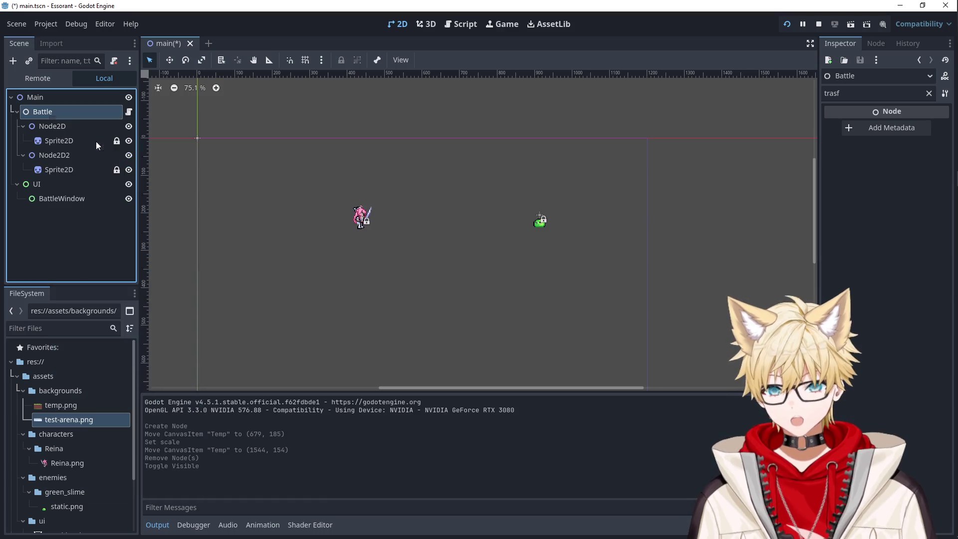
{"action": "left_click", "coordinate": [407, 437]}
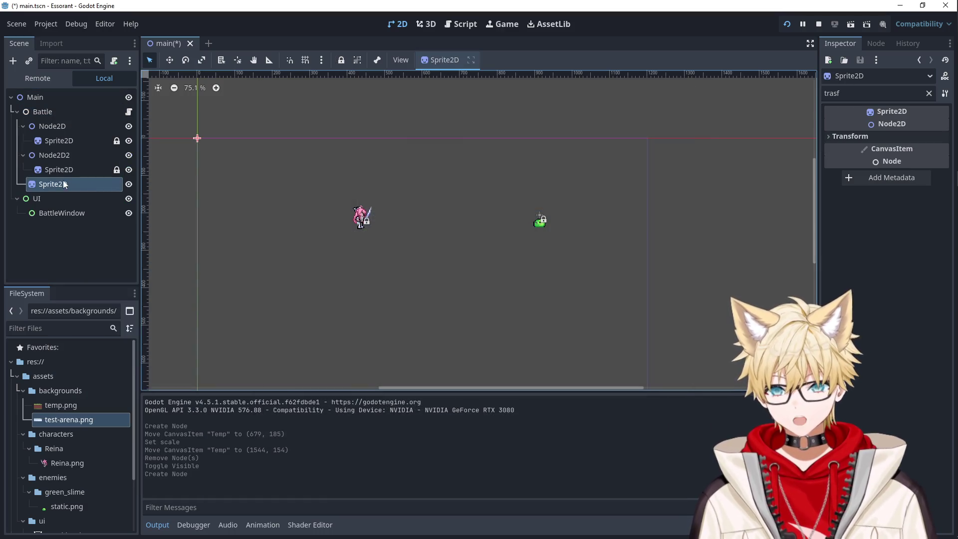
{"action": "left_click", "coordinate": [83, 188]}
{"action": "key", "text": "BackSpace"}
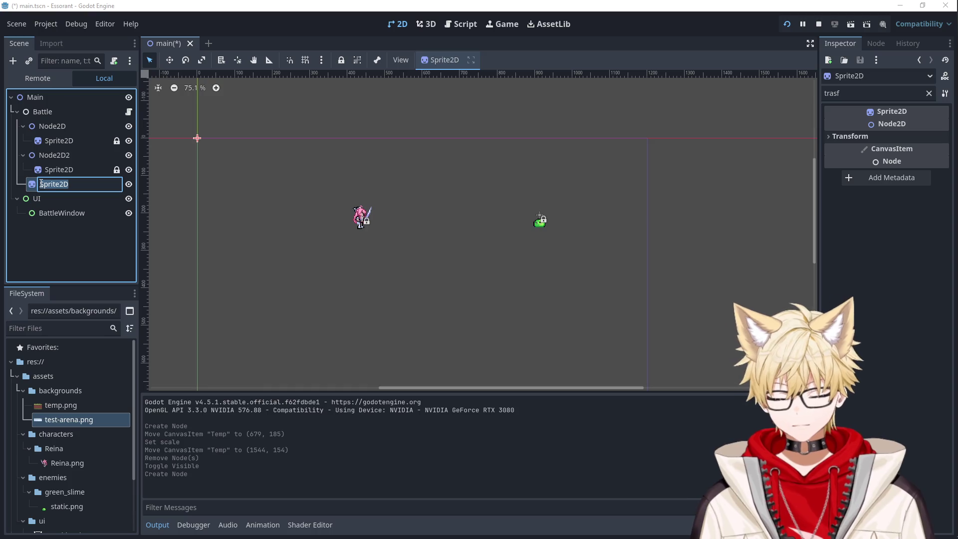
{"action": "type", "text": "Ar"}
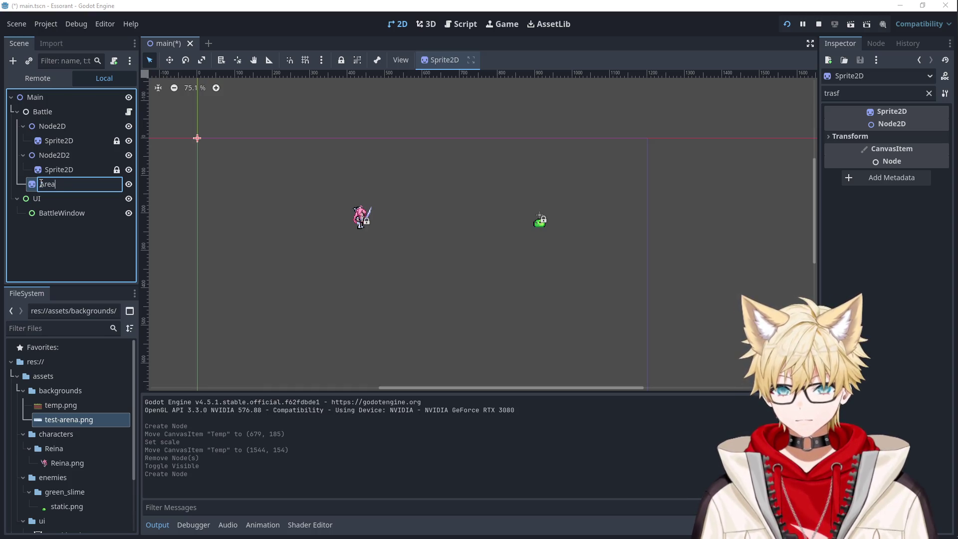
{"action": "key", "text": "BackSpace"}
{"action": "key", "text": "BackSpace"}
{"action": "type", "text": "Background"}
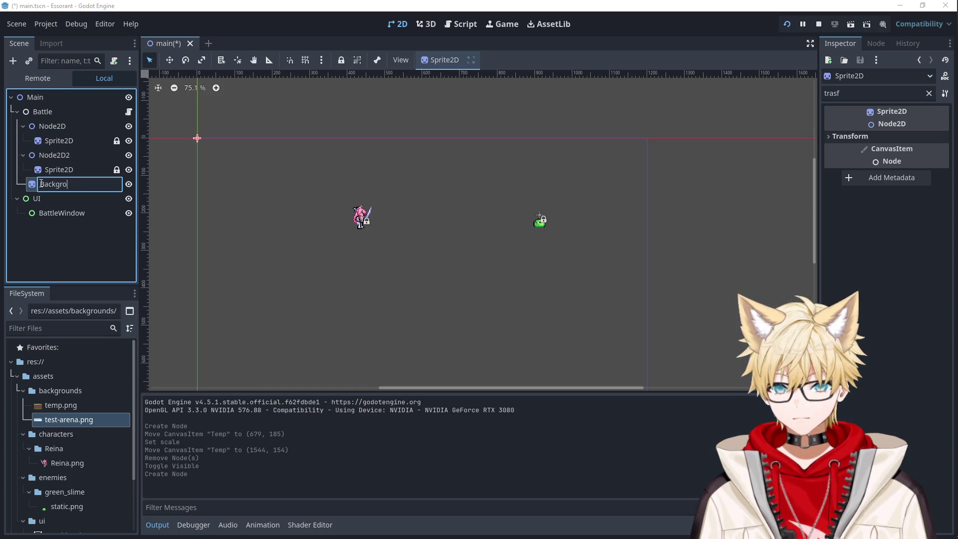
{"action": "key", "text": "Return"}
Step: Give Background the test-arena.png texture and a scale of 2
{"action": "left_click_drag", "start_coordinate": [62, 419], "coordinate": [60, 188]}
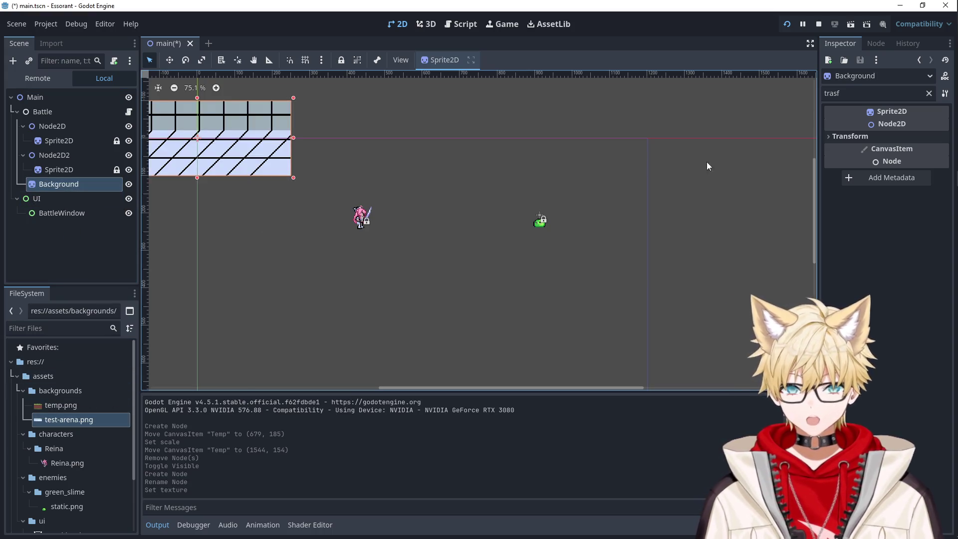
{"action": "left_click", "coordinate": [846, 137]}
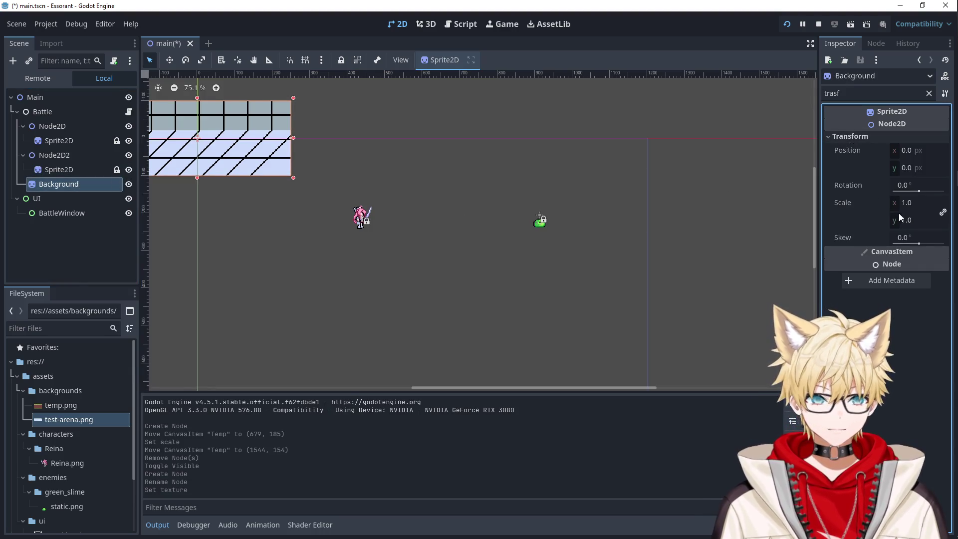
{"action": "left_click", "coordinate": [913, 203]}
{"action": "type", "text": "2"}
{"action": "key", "text": "Tab"}
{"action": "left_click", "coordinate": [753, 261]}
{"action": "scroll", "coordinate": [429, 224], "scroll_direction": "down", "scroll_amount": 1}
Step: Move Background directly under Battle and centre the arena behind the characters
{"action": "left_click", "coordinate": [62, 213]}
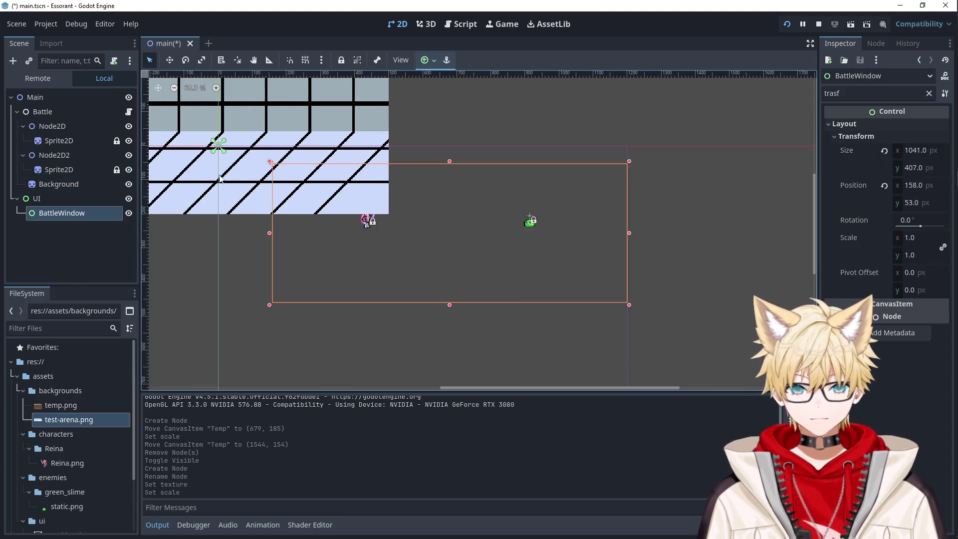
{"action": "left_click", "coordinate": [66, 185]}
{"action": "left_click_drag", "start_coordinate": [69, 183], "coordinate": [66, 119]}
{"action": "mouse_move", "coordinate": [210, 172]}
{"action": "left_mouse_down"}
{"action": "mouse_move", "coordinate": [290, 179]}
{"action": "mouse_move", "coordinate": [450, 237]}
{"action": "mouse_move", "coordinate": [432, 243]}
{"action": "left_mouse_up"}
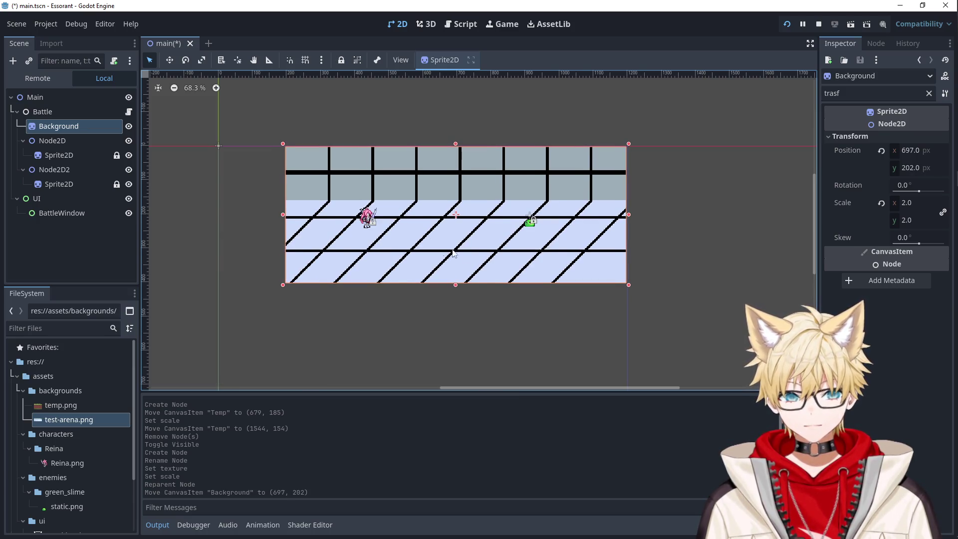
Step: Inspect the UI and BattleWindow nodes, leaving BattleWindow selected
{"action": "scroll", "coordinate": [659, 273], "scroll_direction": "up", "scroll_amount": 5}
{"action": "scroll", "coordinate": [659, 271], "scroll_direction": "down", "scroll_amount": 1}
{"action": "left_click", "coordinate": [523, 260]}
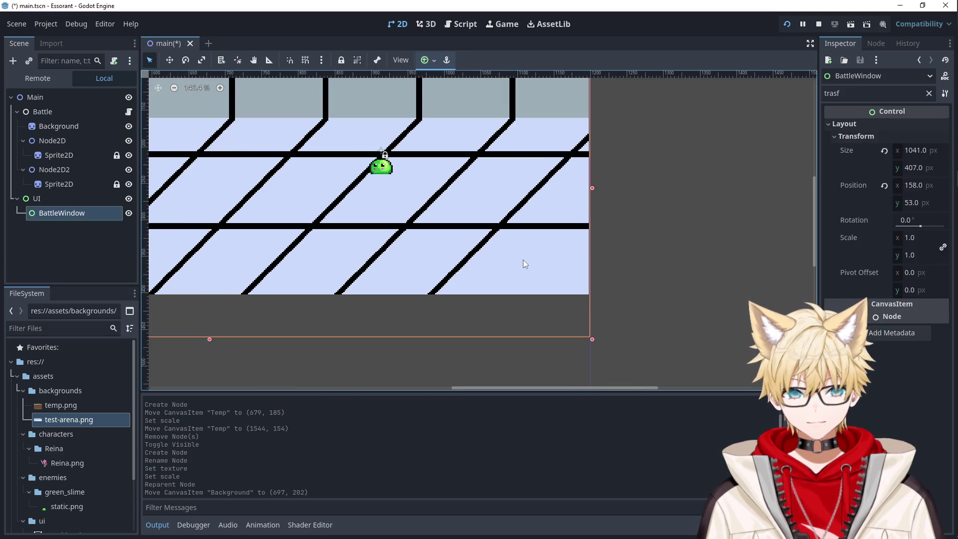
{"action": "scroll", "coordinate": [641, 245], "scroll_direction": "down", "scroll_amount": 5}
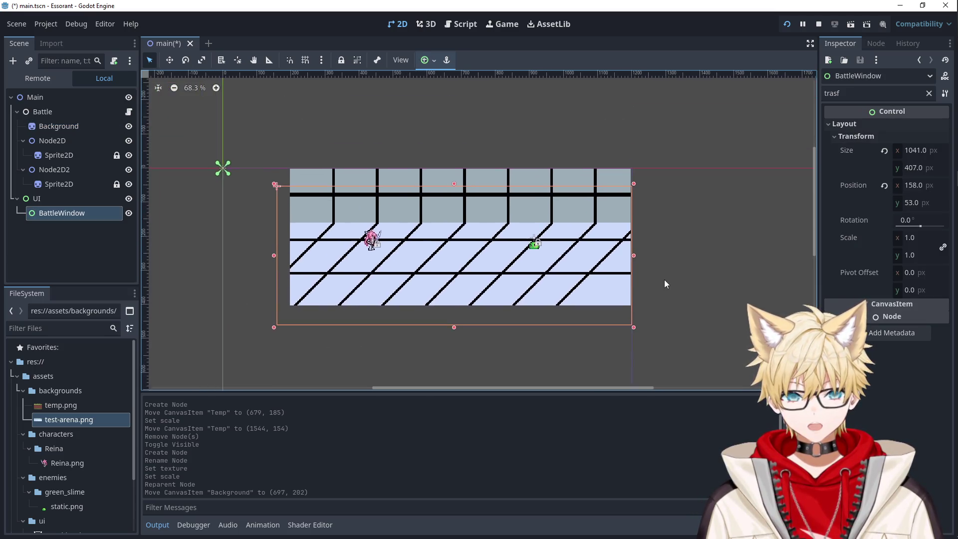
{"action": "scroll", "coordinate": [664, 279], "scroll_direction": "up", "scroll_amount": 2}
{"action": "left_click", "coordinate": [426, 156]}
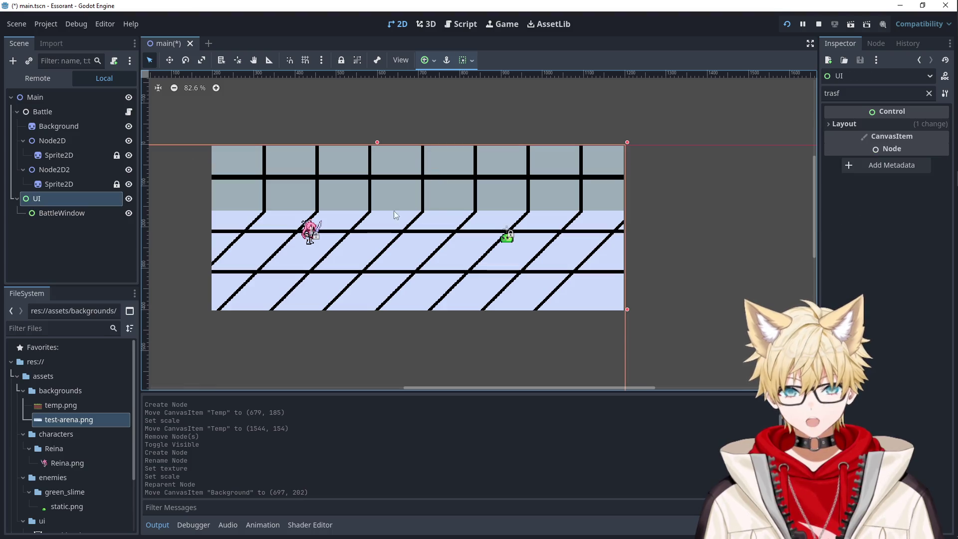
{"action": "left_click", "coordinate": [61, 215]}
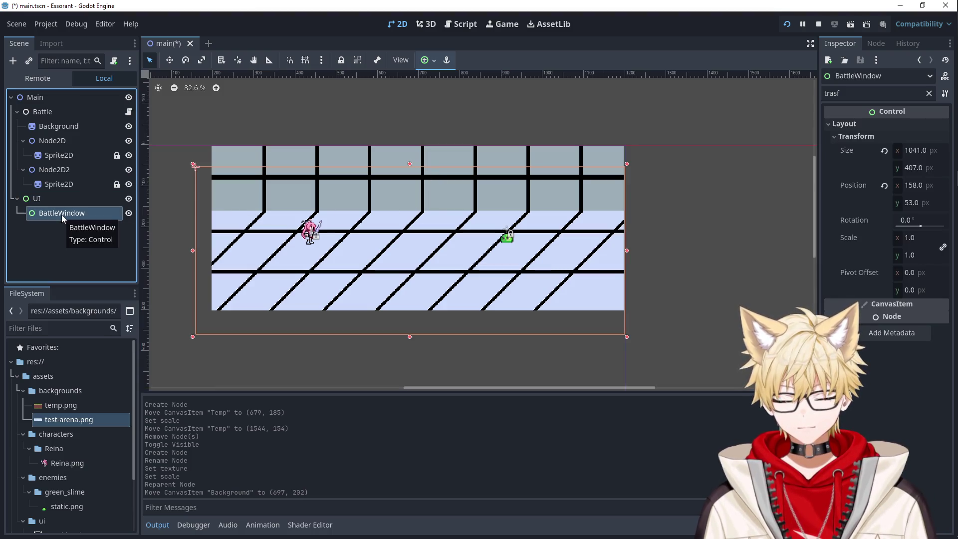
Step: Delete the BattleWindow node and hide the UI node
{"action": "key", "text": "Delete"}
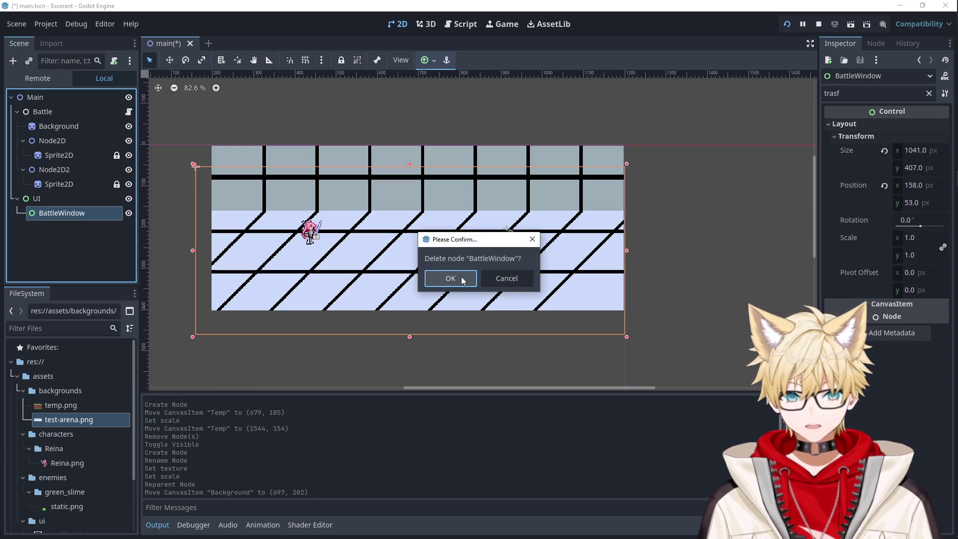
{"action": "left_click", "coordinate": [453, 276]}
{"action": "left_click", "coordinate": [63, 128]}
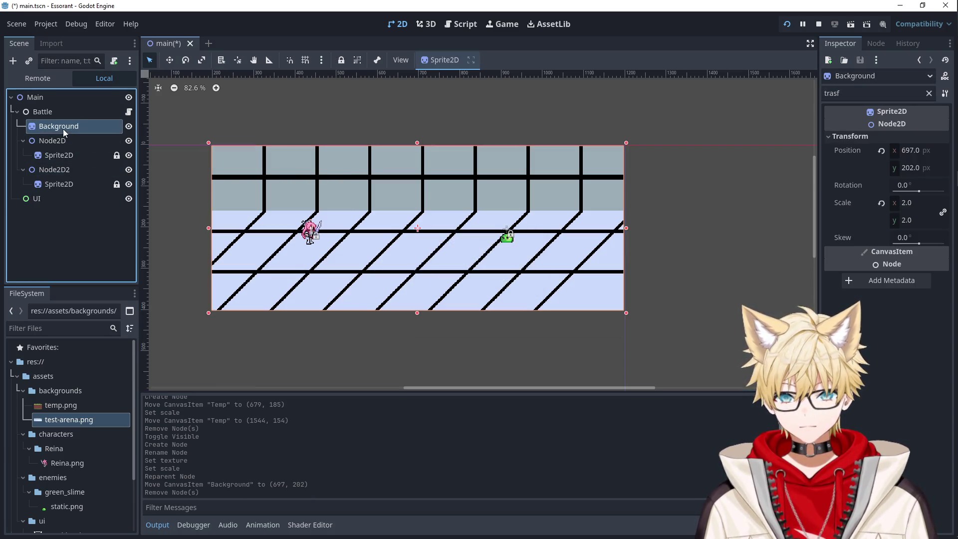
{"action": "mouse_move", "coordinate": [409, 193]}
{"action": "left_mouse_down"}
{"action": "mouse_move", "coordinate": [399, 204]}
{"action": "mouse_move", "coordinate": [413, 189]}
{"action": "mouse_move", "coordinate": [399, 193]}
{"action": "left_mouse_up"}
{"action": "key", "text": "ctrl+z"}
{"action": "left_click", "coordinate": [128, 198]}
Step: Move Reina and the slime down onto the arena floor at y≈279
{"action": "left_click_drag", "start_coordinate": [310, 236], "coordinate": [289, 263]}
{"action": "left_click", "coordinate": [504, 239]}
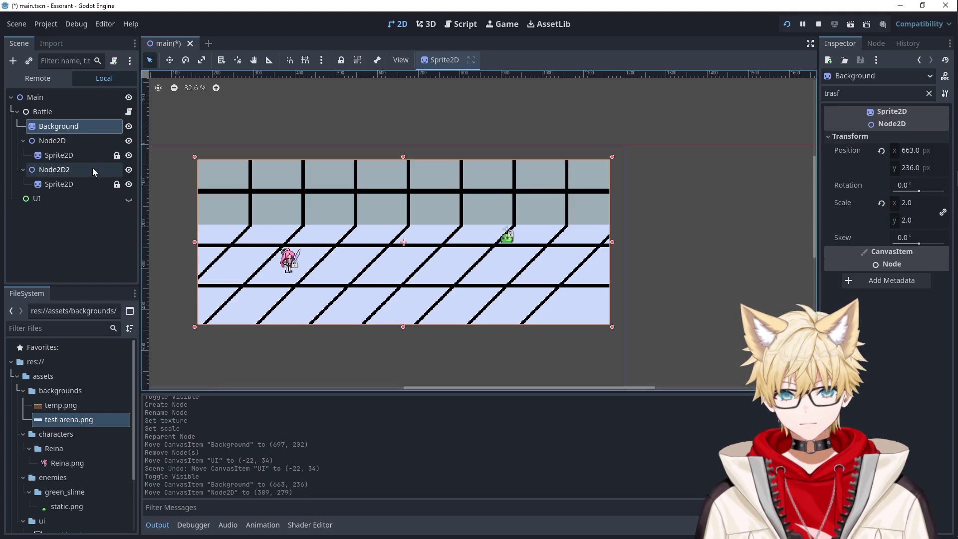
{"action": "left_click", "coordinate": [70, 154]}
{"action": "left_click", "coordinate": [65, 170]}
{"action": "left_click_drag", "start_coordinate": [509, 233], "coordinate": [499, 263]}
{"action": "left_click", "coordinate": [721, 256]}
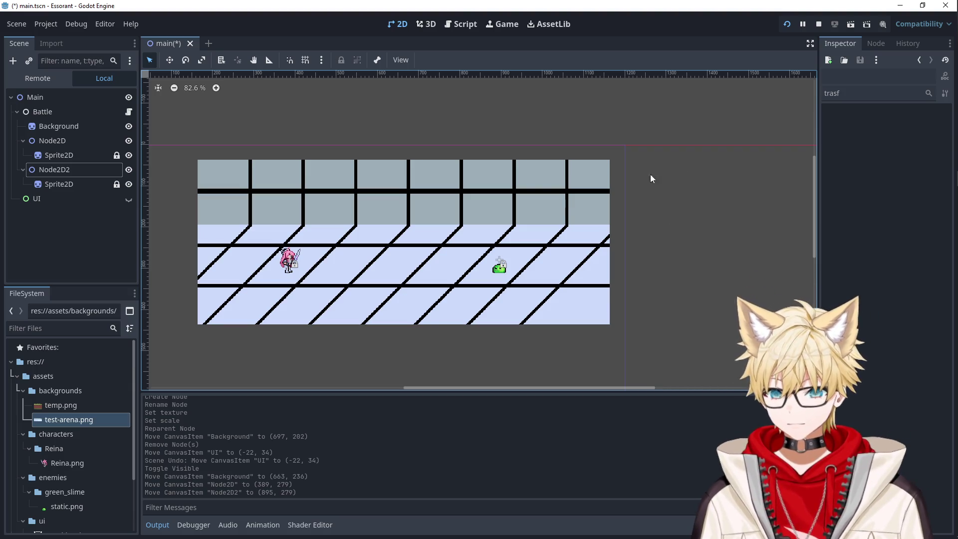
Step: Save and run the project to check the arena, then close the Essorant (DEBUG) window
{"action": "left_click", "coordinate": [787, 25]}
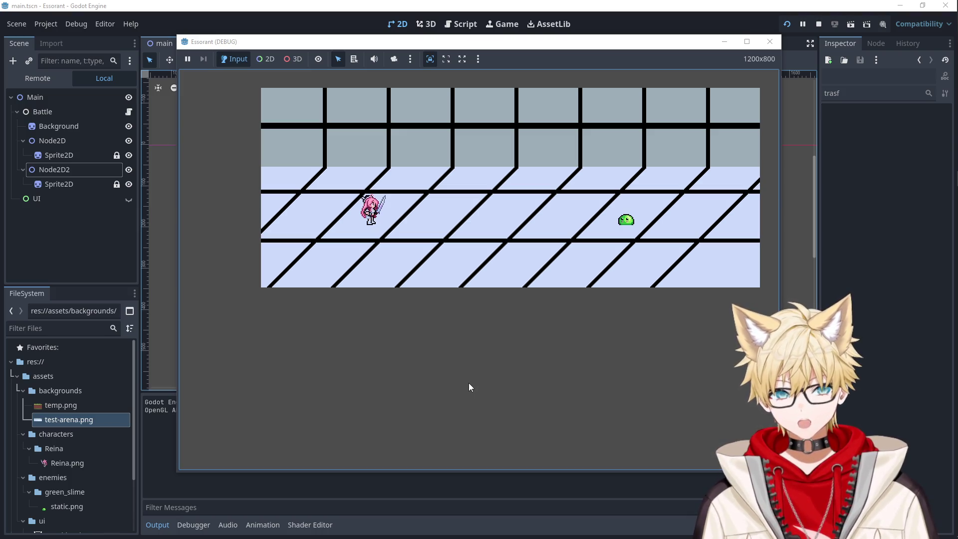
{"action": "left_click", "coordinate": [770, 42]}
{"action": "left_click", "coordinate": [60, 150]}
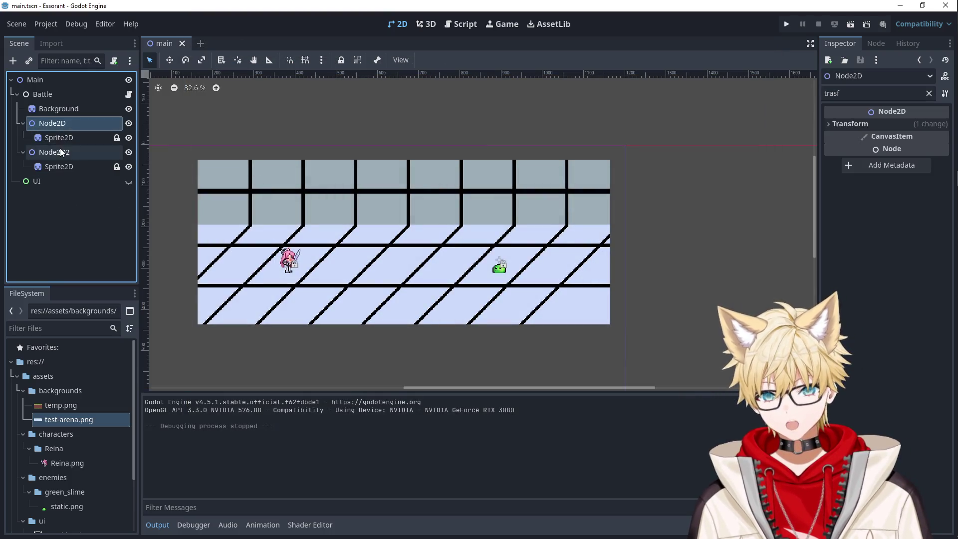
Step: Step through Reina's and the slime's nodes, select Background, and run the project with F5
{"action": "key", "text": "Down"}
{"action": "left_click", "coordinate": [60, 138]}
{"action": "left_click", "coordinate": [59, 129]}
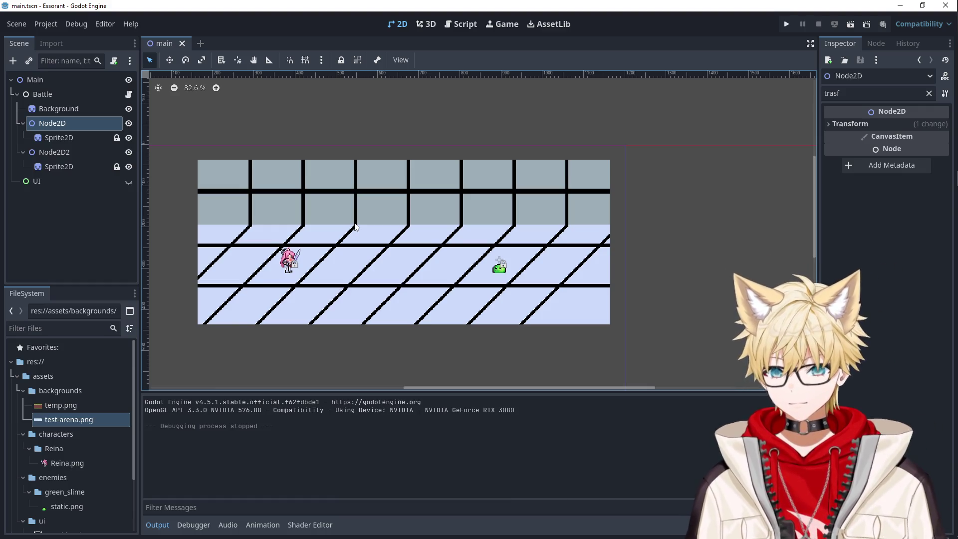
{"action": "left_click", "coordinate": [360, 226]}
{"action": "key", "text": "F5"}
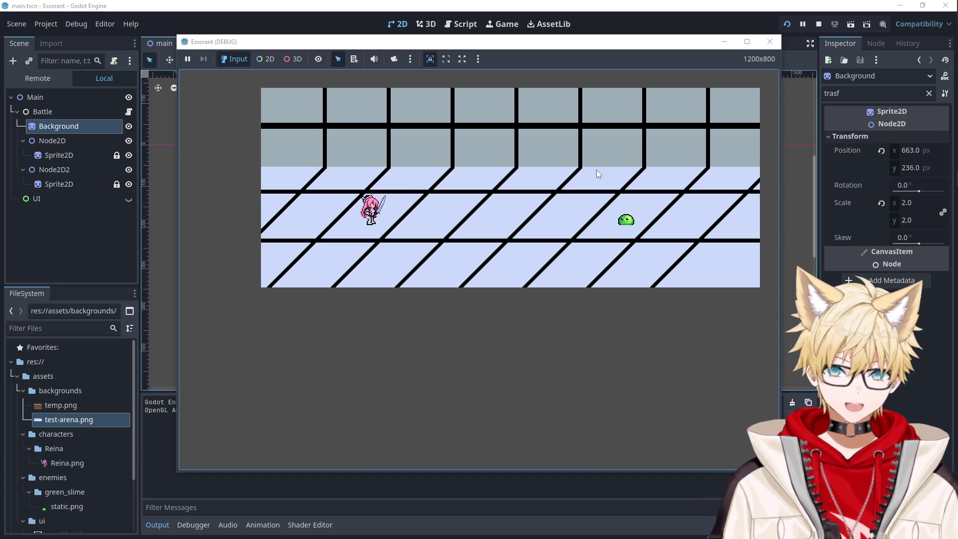
Step: Close the game window and nudge the arena background right to (691, 248)
{"action": "left_click", "coordinate": [769, 42]}
{"action": "mouse_move", "coordinate": [469, 193]}
{"action": "left_mouse_down"}
{"action": "mouse_move", "coordinate": [480, 182]}
{"action": "mouse_move", "coordinate": [478, 198]}
{"action": "left_mouse_up"}
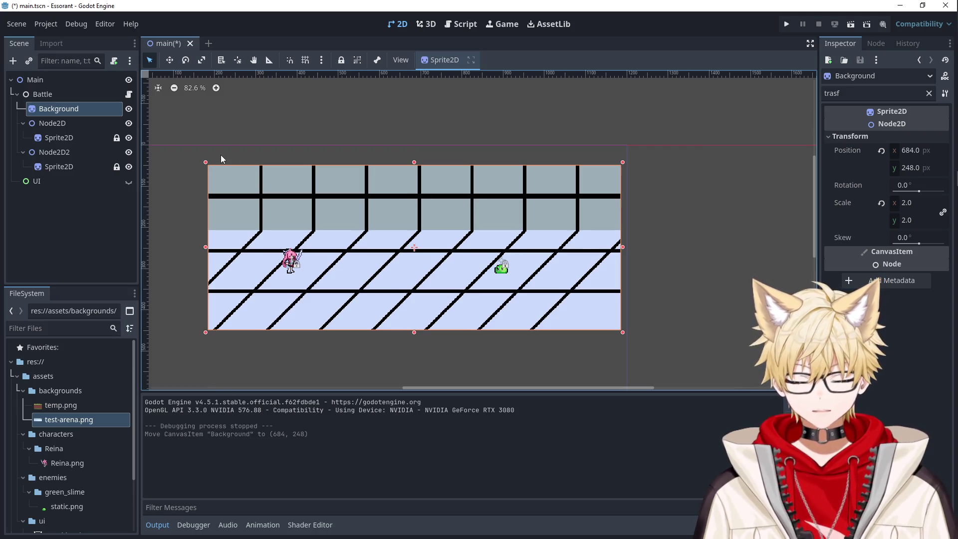
{"action": "left_click_drag", "start_coordinate": [524, 221], "coordinate": [527, 222]}
Step: Re-run the game, close it, and shift Reina's Node2D right to (429, 280)
{"action": "key", "text": "F5"}
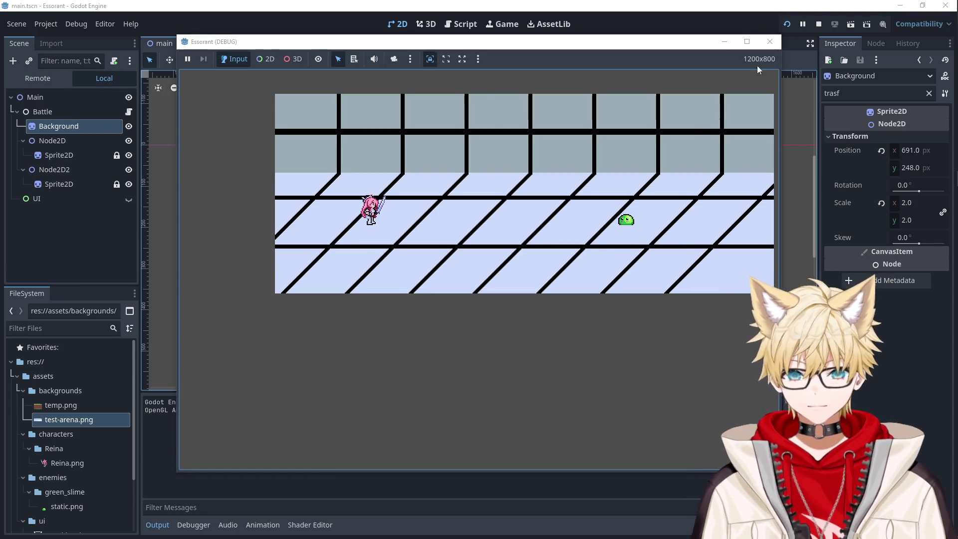
{"action": "left_click", "coordinate": [769, 41]}
{"action": "left_click_drag", "start_coordinate": [290, 262], "coordinate": [307, 263]}
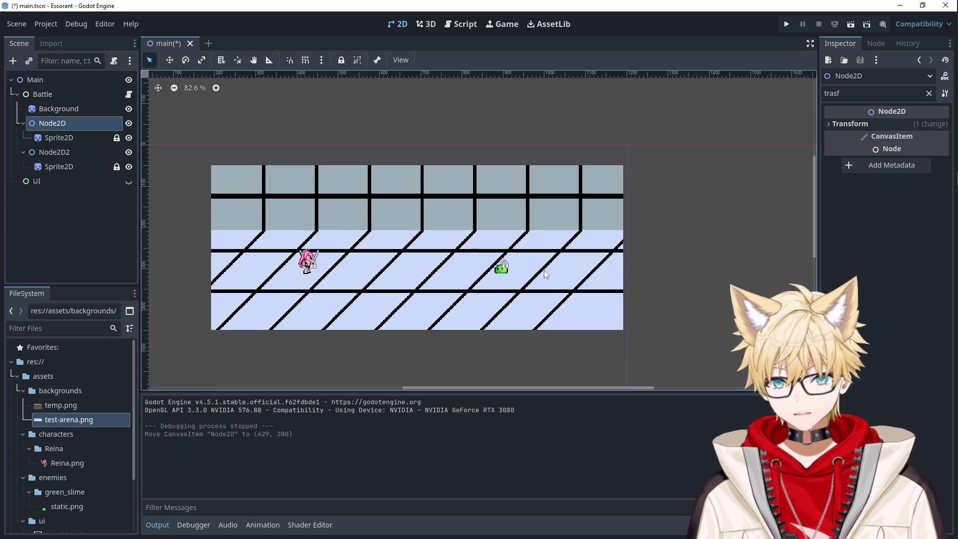
Step: Select Node2D2 and drag the slime right to (930, 278)
{"action": "left_click", "coordinate": [505, 270]}
{"action": "left_click", "coordinate": [503, 268]}
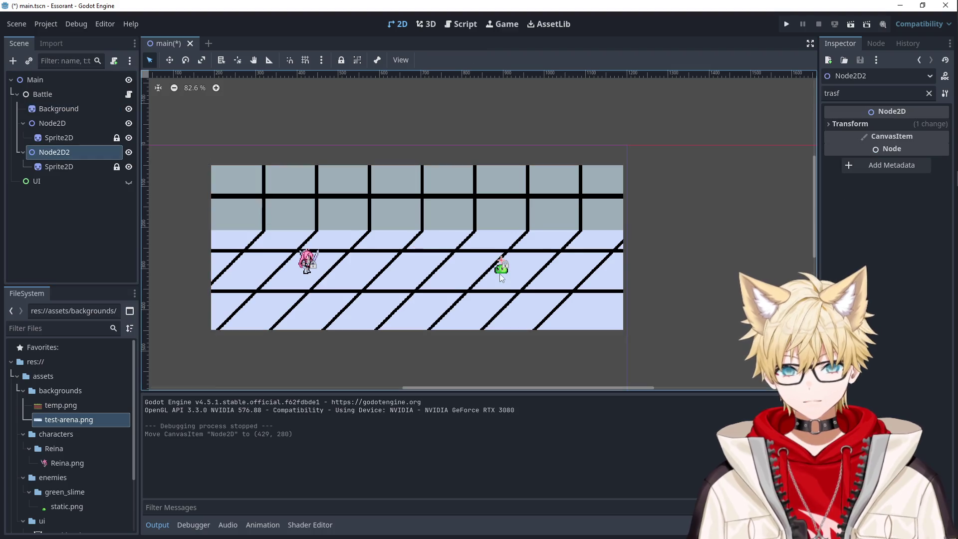
{"action": "left_click_drag", "start_coordinate": [503, 268], "coordinate": [517, 269]}
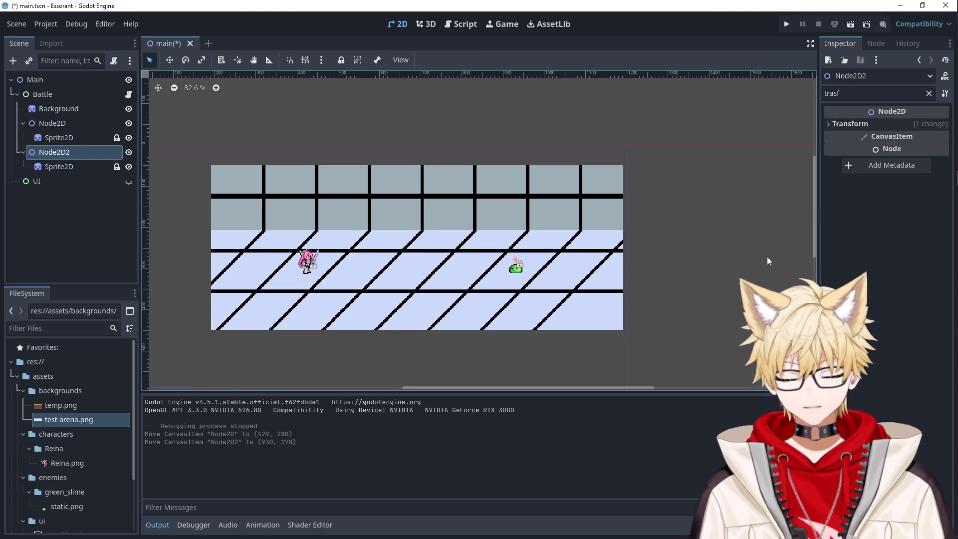
{"action": "left_click", "coordinate": [767, 259]}
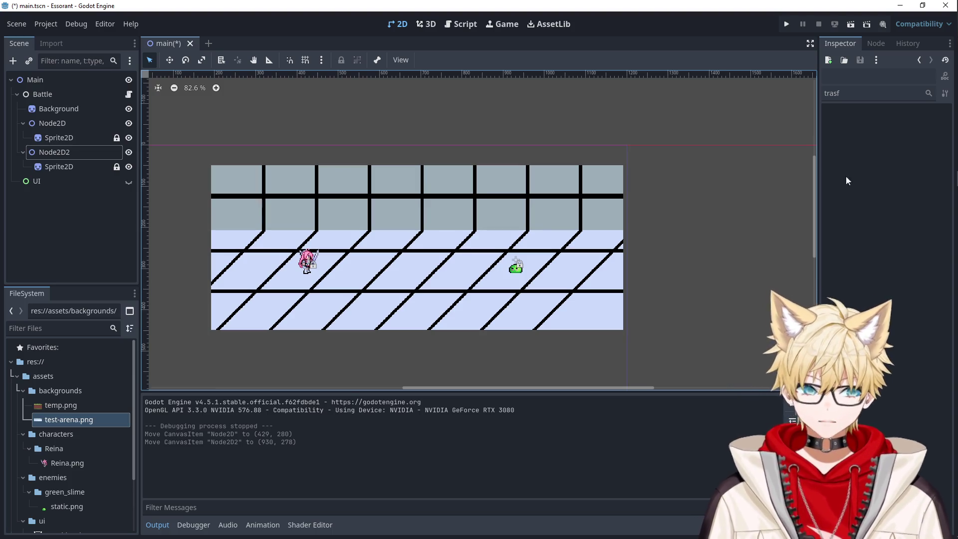
Step: Bring the Discord image viewer forward, centre it, and zoom into the Sound Voltex banner
{"action": "mouse_move", "coordinate": [943, 113]}
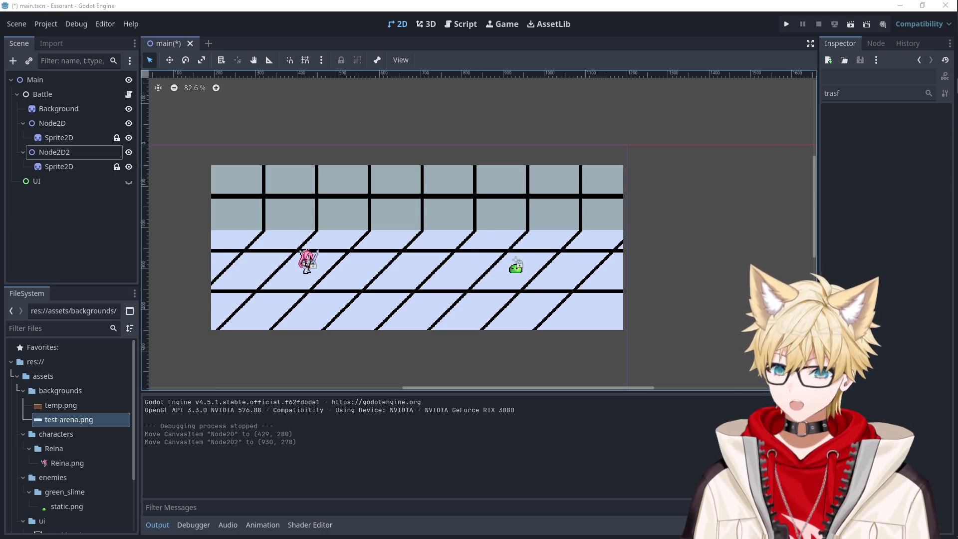
{"action": "key", "text": "alt+Tab"}
{"action": "left_click_drag", "start_coordinate": [133, 132], "coordinate": [330, 136]}
{"action": "left_click", "coordinate": [371, 294]}
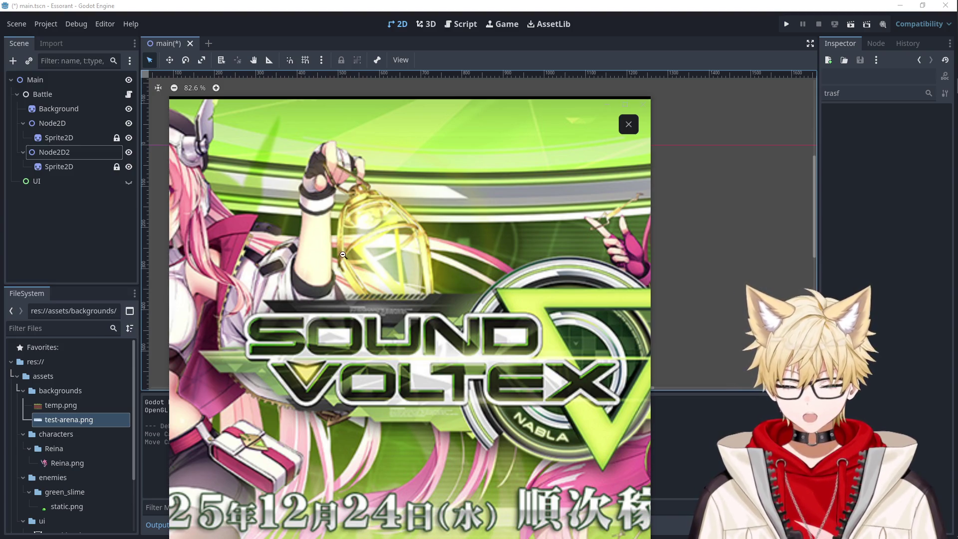
Step: Close the banner, view and close the RASIS character sheet, then move the Discord chat aside
{"action": "left_click", "coordinate": [627, 124]}
{"action": "left_click", "coordinate": [518, 240]}
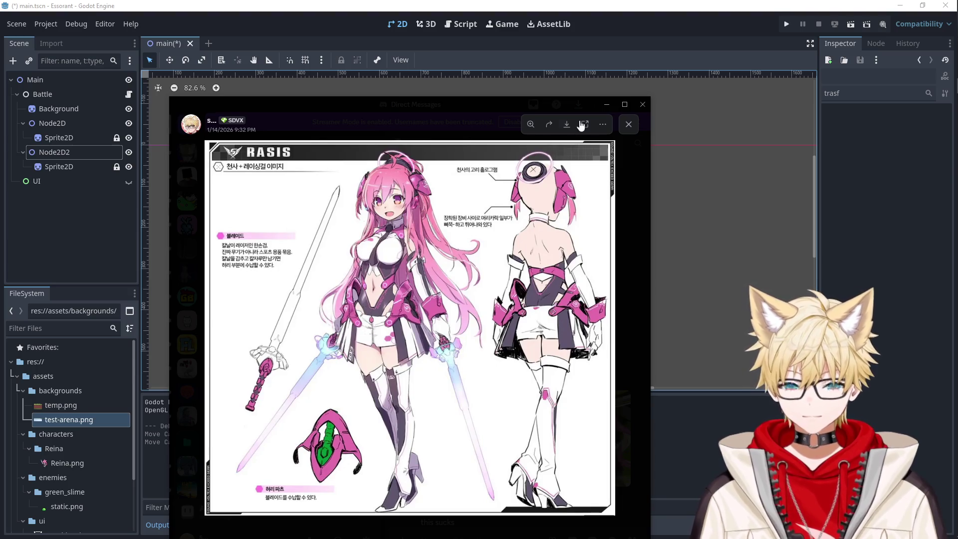
{"action": "left_click", "coordinate": [628, 124]}
{"action": "mouse_move", "coordinate": [459, 106]}
{"action": "left_mouse_down"}
{"action": "mouse_move", "coordinate": [376, 127]}
{"action": "mouse_move", "coordinate": [0, 125]}
{"action": "left_mouse_up"}
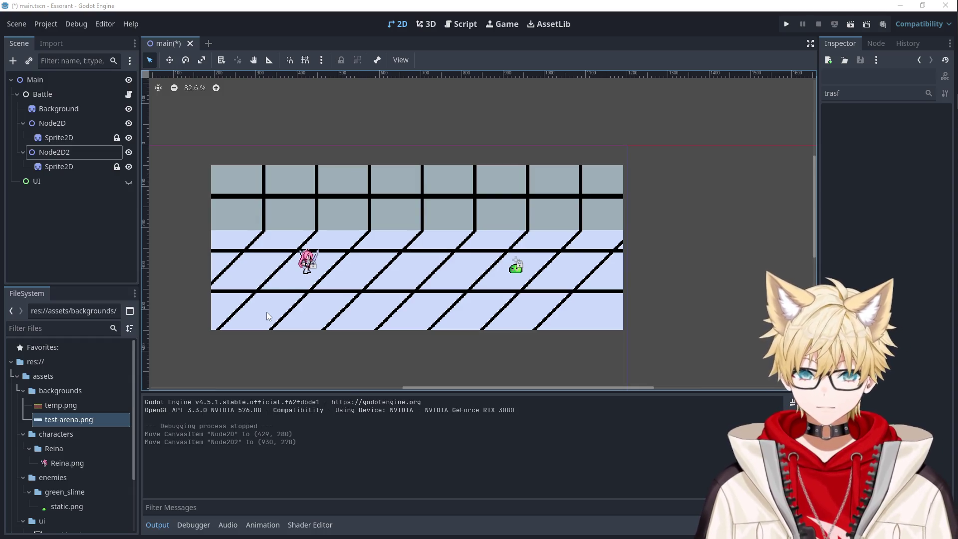
Step: Bring Aseprite's Sprite-0002 arena artwork in front of Godot
{"action": "left_click", "coordinate": [942, 194]}
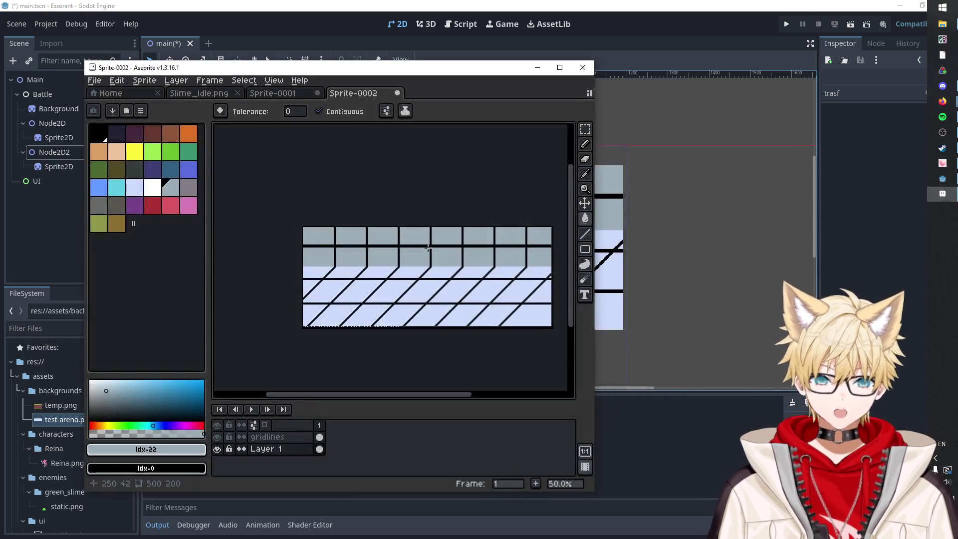
Step: Recolour the arena's light blue floor to the greyer blue #b5c6de
{"action": "key", "text": "i"}
{"action": "left_click", "coordinate": [363, 284]}
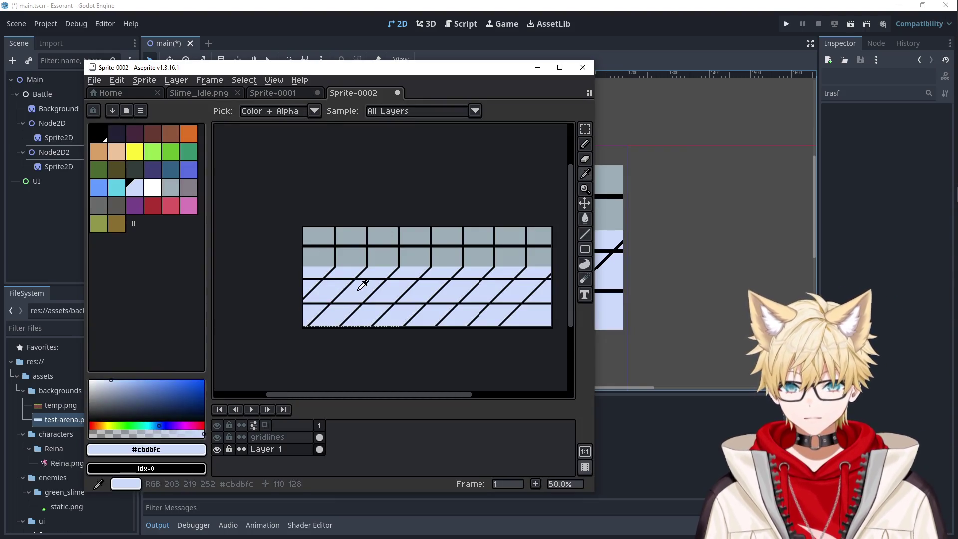
{"action": "left_click", "coordinate": [153, 449]}
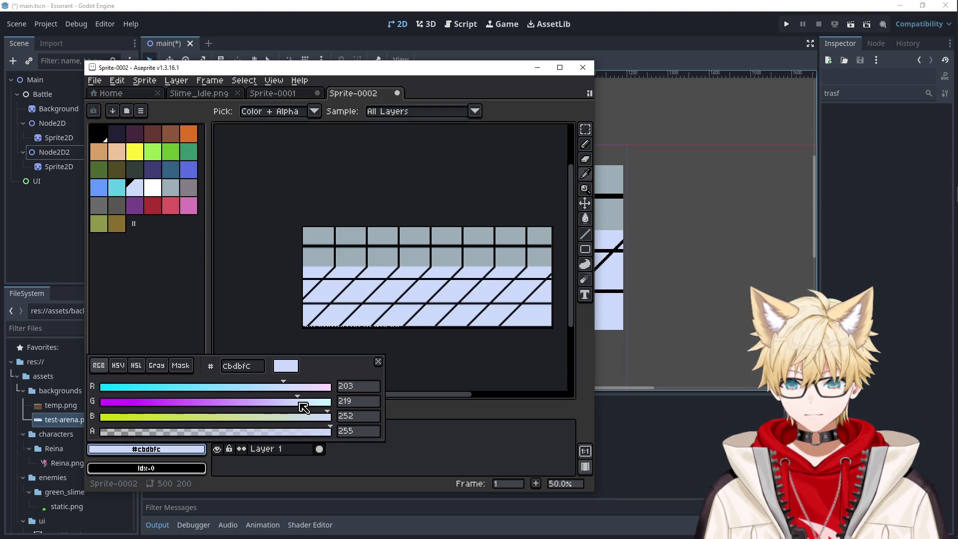
{"action": "mouse_move", "coordinate": [303, 408]}
{"action": "left_mouse_down"}
{"action": "mouse_move", "coordinate": [268, 387]}
{"action": "mouse_move", "coordinate": [317, 418]}
{"action": "mouse_move", "coordinate": [272, 394]}
{"action": "mouse_move", "coordinate": [301, 416]}
{"action": "left_mouse_up"}
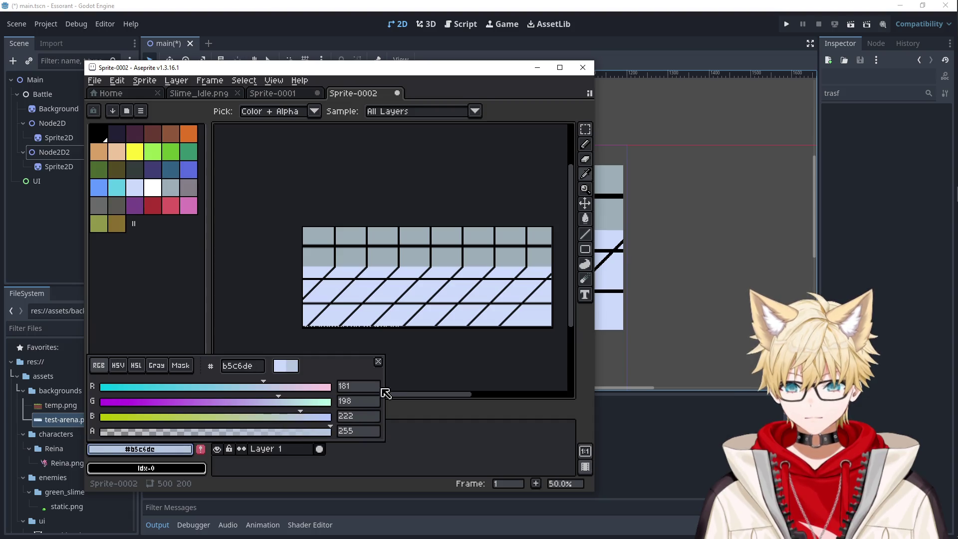
{"action": "left_click", "coordinate": [378, 361]}
{"action": "key", "text": "g"}
{"action": "left_click", "coordinate": [354, 293]}
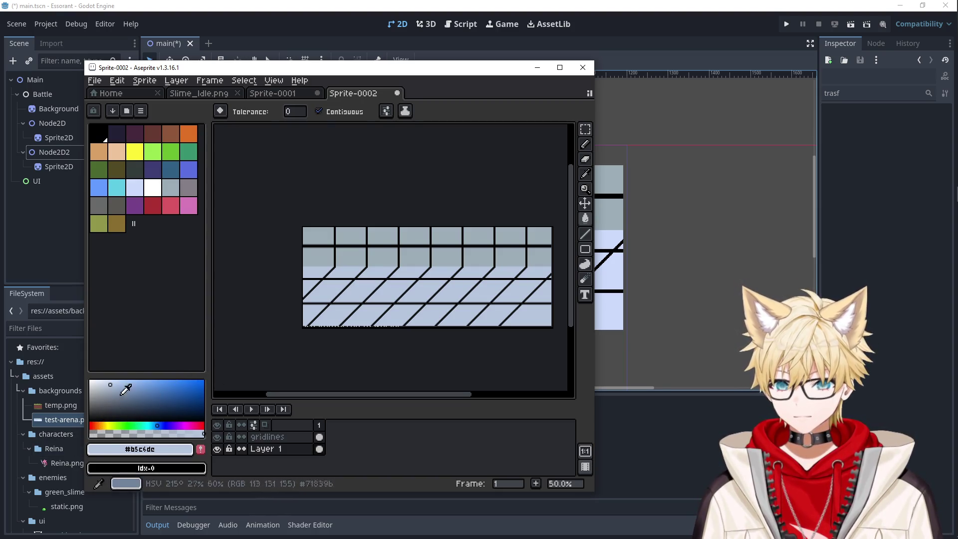
Step: Darken the grey wall tiles to #91a0a9
{"action": "key", "text": "i"}
{"action": "left_click", "coordinate": [321, 250]}
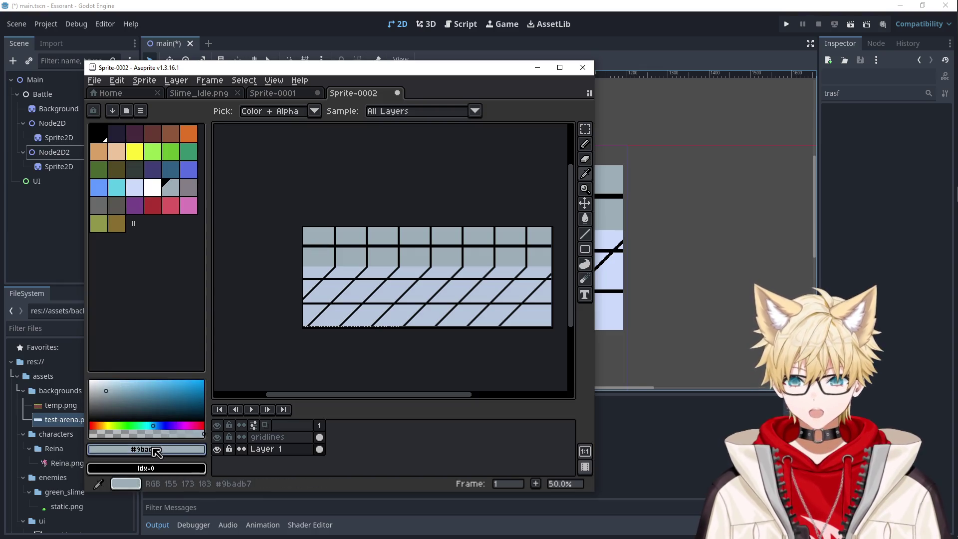
{"action": "left_click", "coordinate": [146, 449]}
{"action": "mouse_move", "coordinate": [223, 388]}
{"action": "left_mouse_down"}
{"action": "mouse_move", "coordinate": [239, 387]}
{"action": "mouse_move", "coordinate": [231, 388]}
{"action": "mouse_move", "coordinate": [253, 417]}
{"action": "left_mouse_up"}
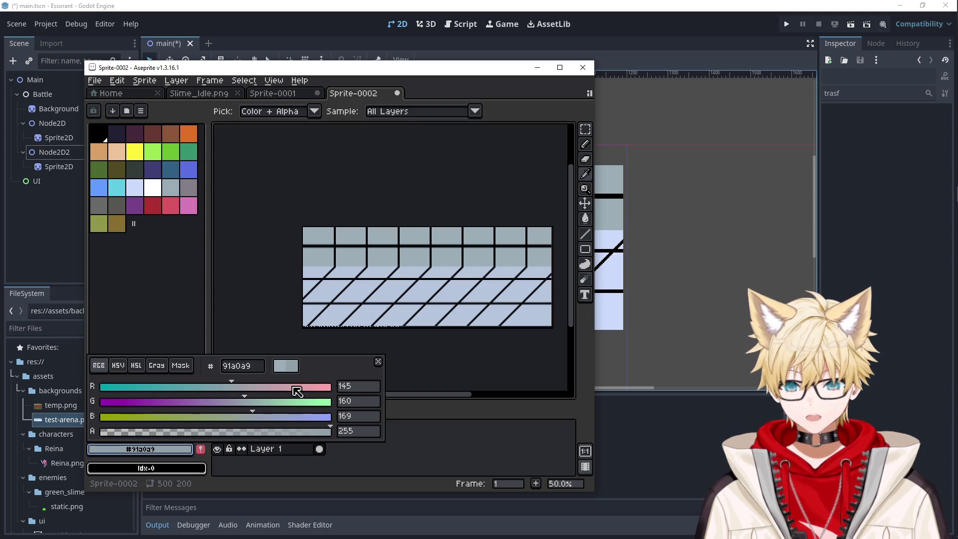
{"action": "left_click", "coordinate": [378, 362]}
{"action": "key", "text": "g"}
{"action": "left_click", "coordinate": [383, 255]}
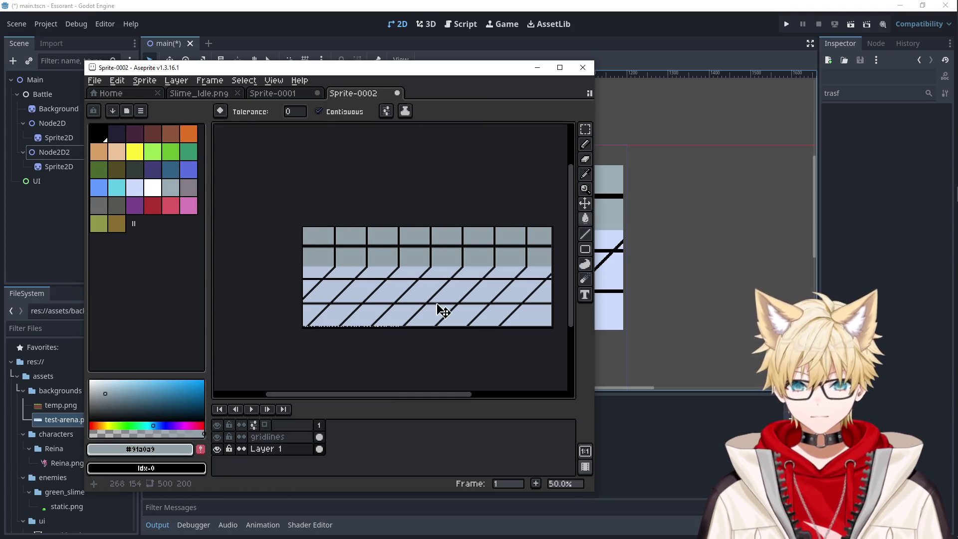
Step: Save the sprite over the existing test-arena.png and hide Aseprite
{"action": "key", "text": "ctrl+s"}
{"action": "left_click", "coordinate": [324, 164]}
{"action": "key", "text": "Return"}
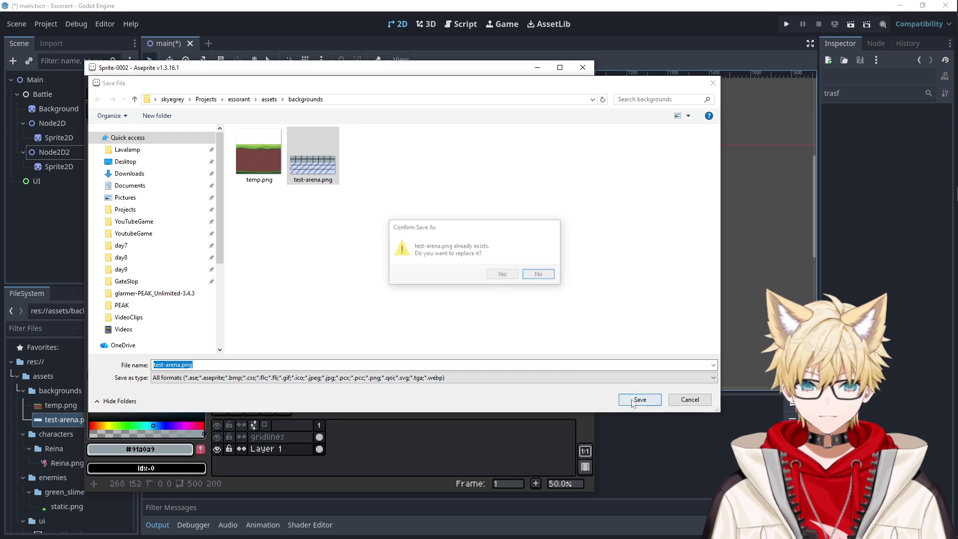
{"action": "left_click", "coordinate": [503, 274]}
{"action": "left_click", "coordinate": [536, 67]}
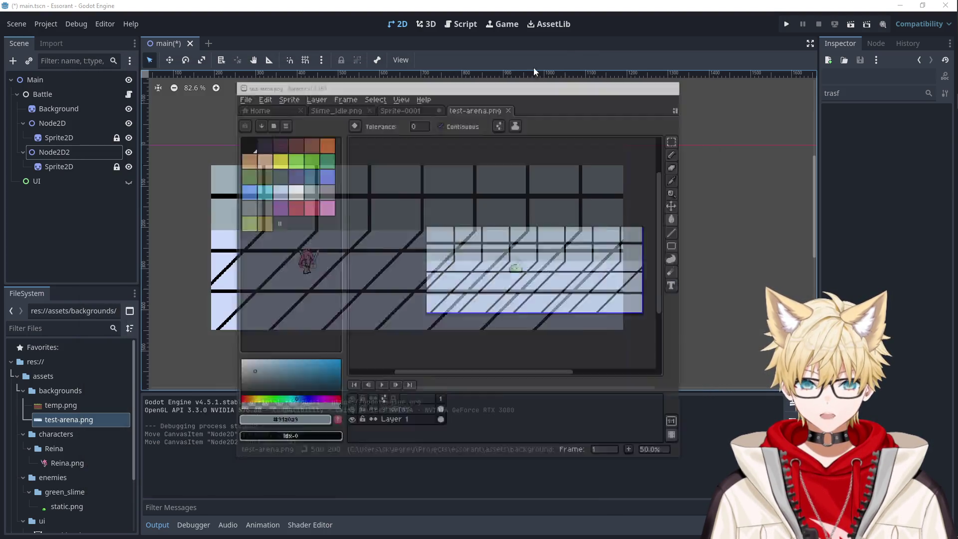
Step: Test-run the battle with the recoloured arena background and select the Node2D character node
{"action": "left_click", "coordinate": [786, 24]}
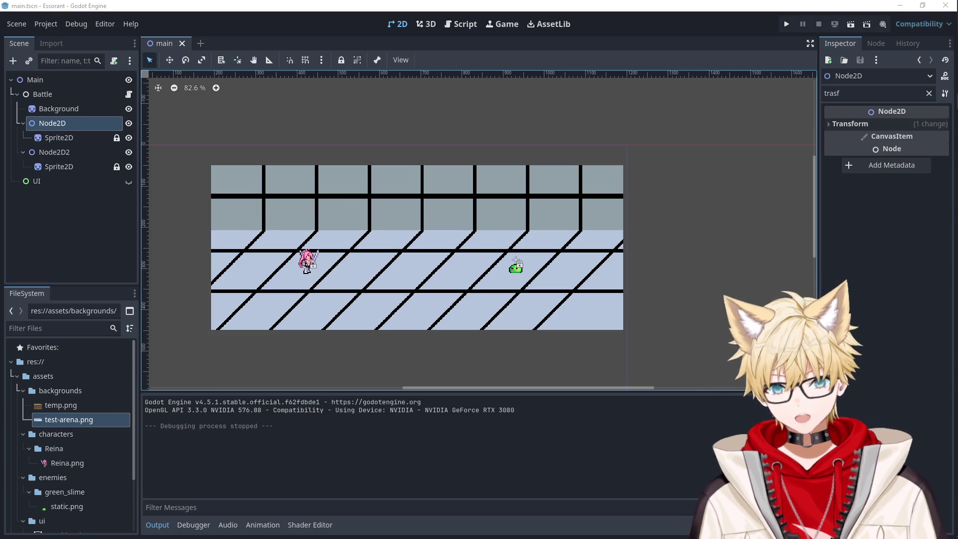
{"action": "left_click", "coordinate": [85, 202]}
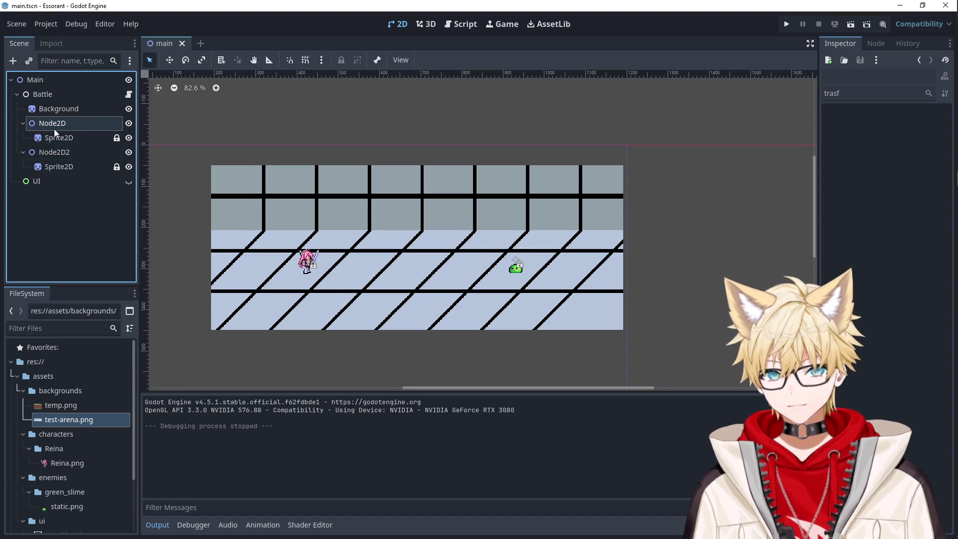
Step: Collapse the assets folders in the FileSystem dock and expand scenes to show main.tscn
{"action": "right_click", "coordinate": [54, 128]}
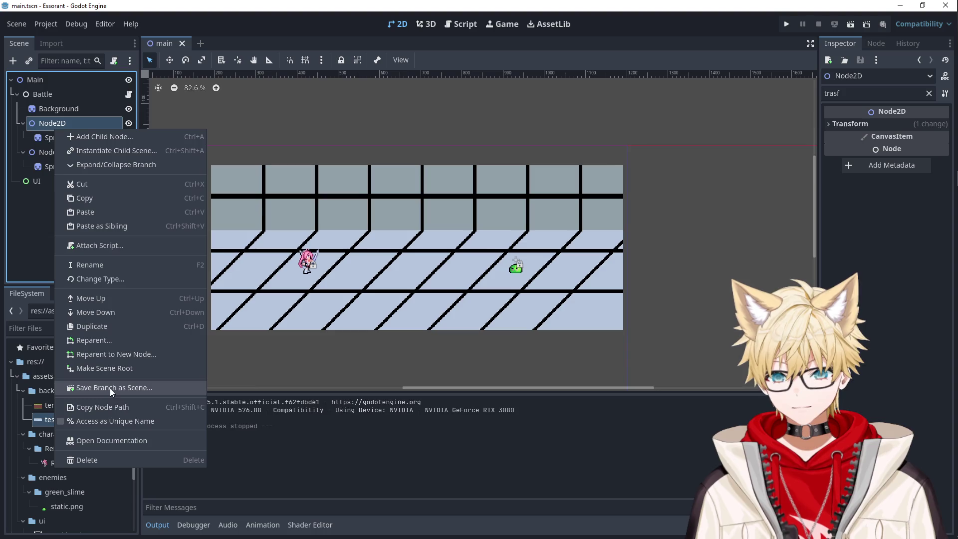
{"action": "left_click", "coordinate": [110, 388]}
{"action": "left_click", "coordinate": [567, 432]}
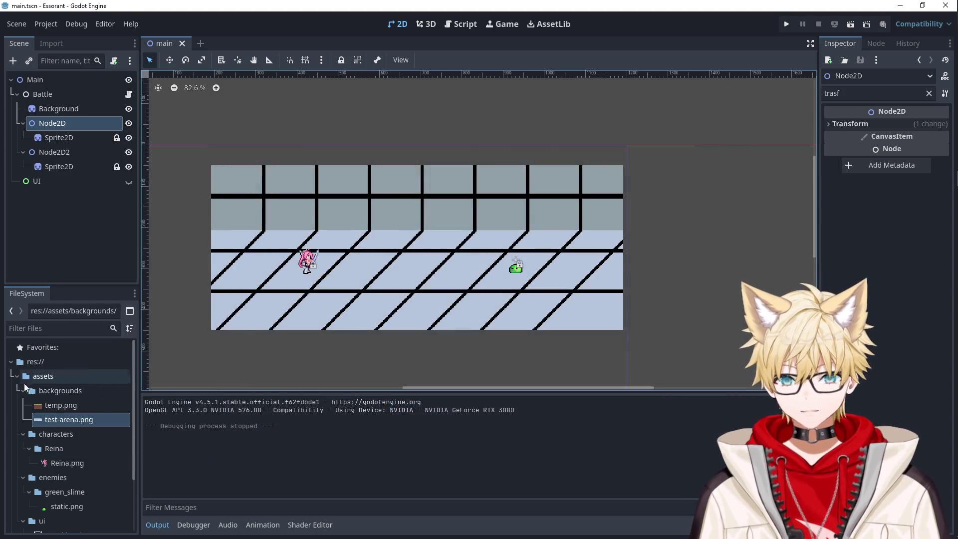
{"action": "left_click", "coordinate": [23, 390]}
{"action": "left_click", "coordinate": [23, 404]}
{"action": "left_click", "coordinate": [23, 420]}
{"action": "left_click", "coordinate": [17, 375]}
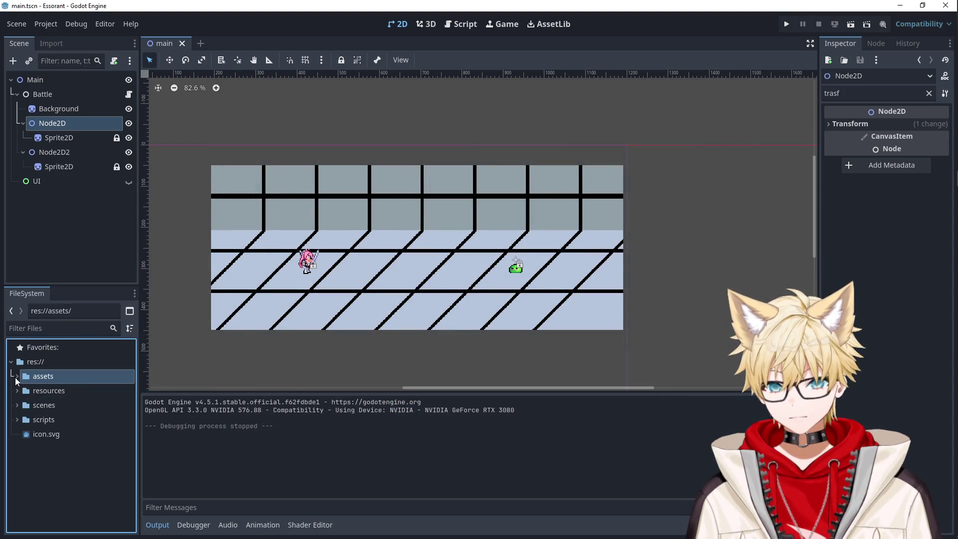
{"action": "left_click", "coordinate": [17, 405]}
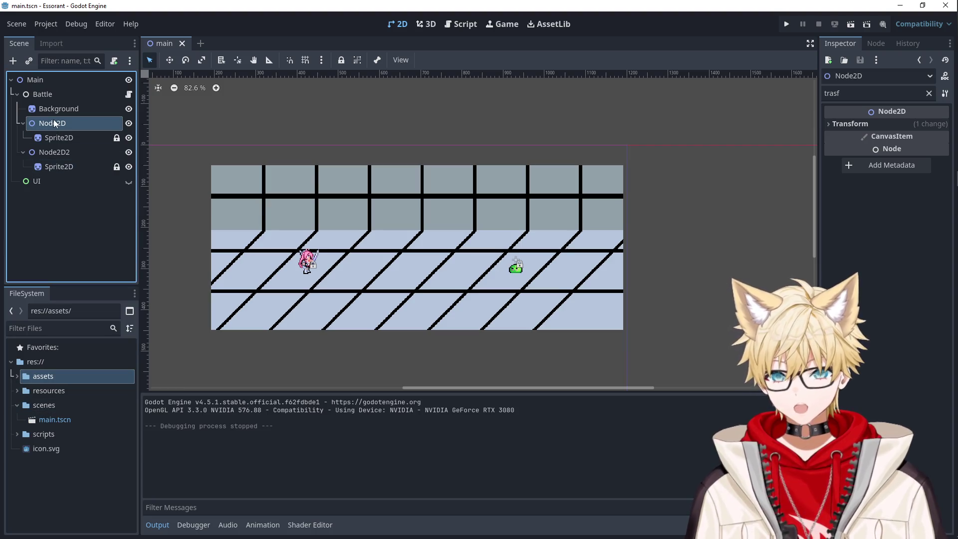
Step: Save the Node2D branch as battle-character.tscn in res://scenes
{"action": "right_click", "coordinate": [53, 122]}
{"action": "left_click", "coordinate": [107, 381]}
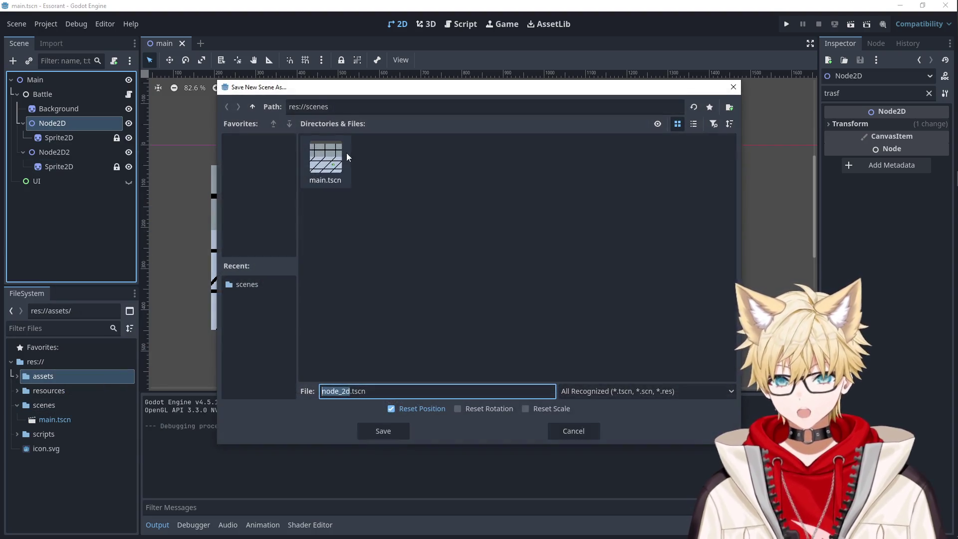
{"action": "type", "text": "character"}
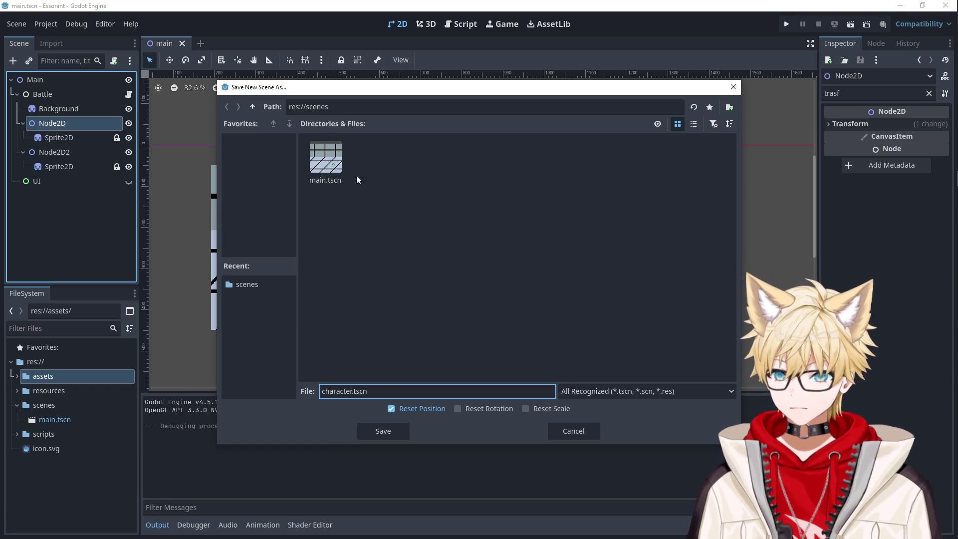
{"action": "double_click", "coordinate": [344, 392]}
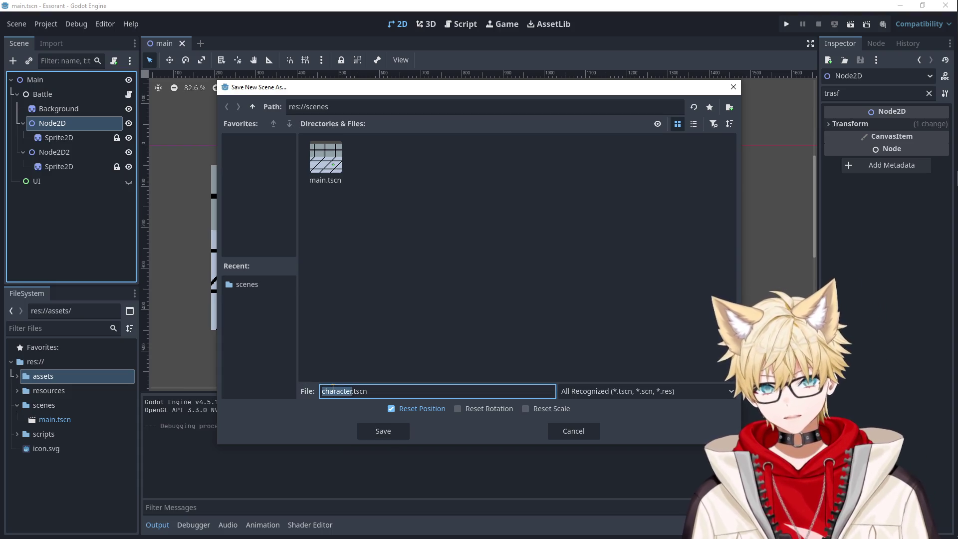
{"action": "type", "text": "battle-h"}
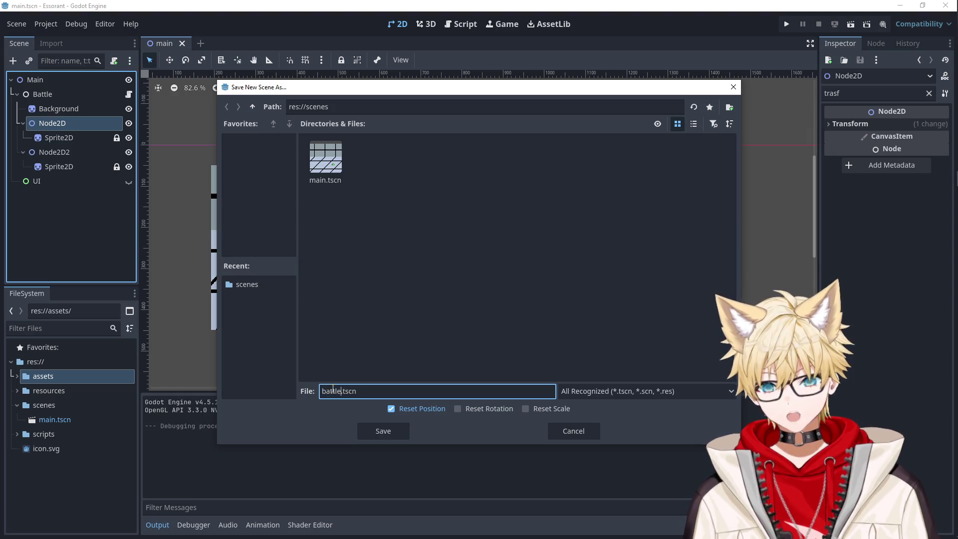
{"action": "key", "text": "BackSpace"}
{"action": "type", "text": "character"}
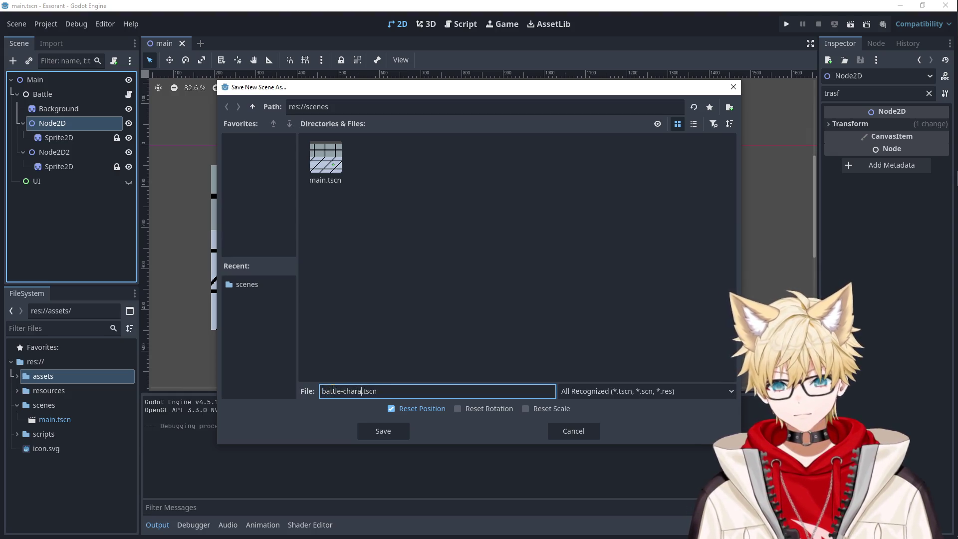
{"action": "key", "text": "Return"}
{"action": "left_click", "coordinate": [332, 388]}
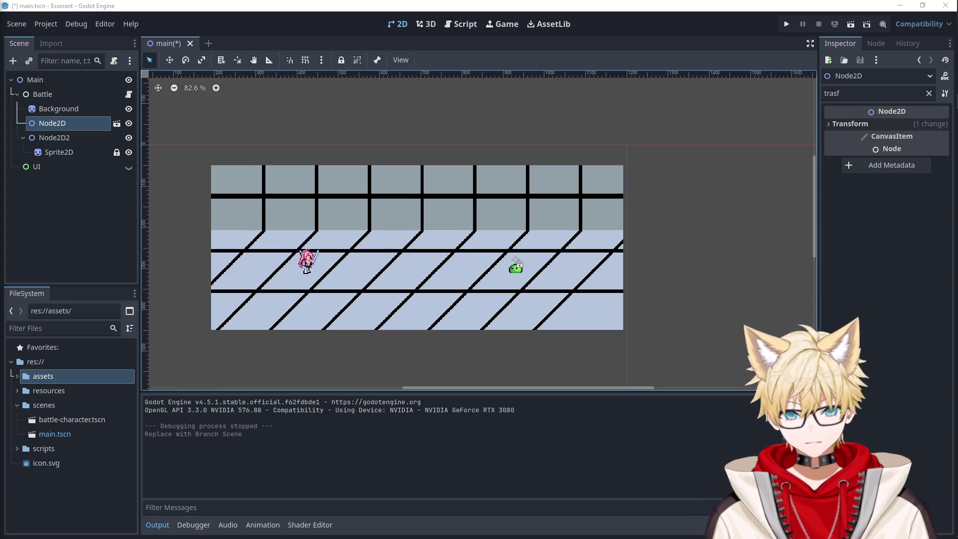
{"action": "left_click", "coordinate": [79, 206]}
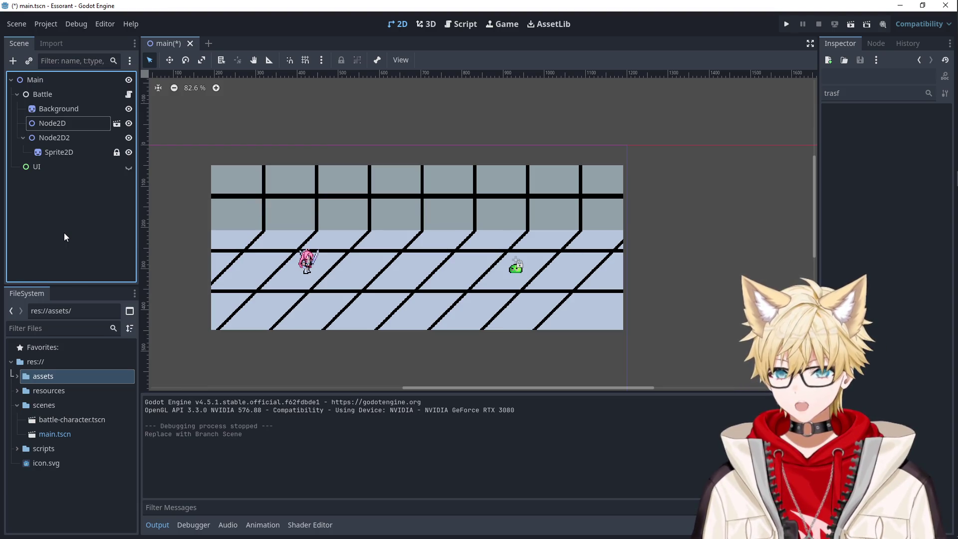
{"action": "mouse_move", "coordinate": [942, 101]}
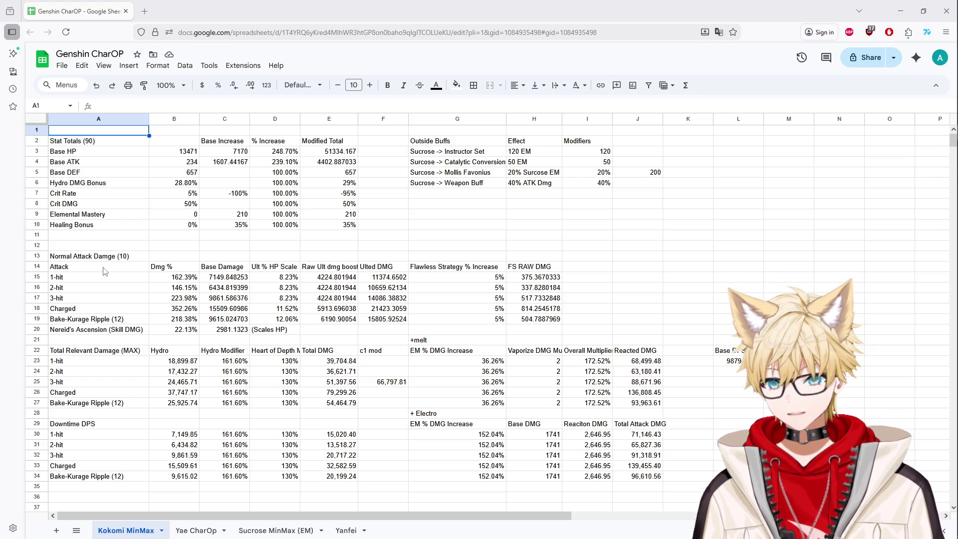
{"action": "left_click", "coordinate": [241, 531]}
{"action": "left_click", "coordinate": [199, 530]}
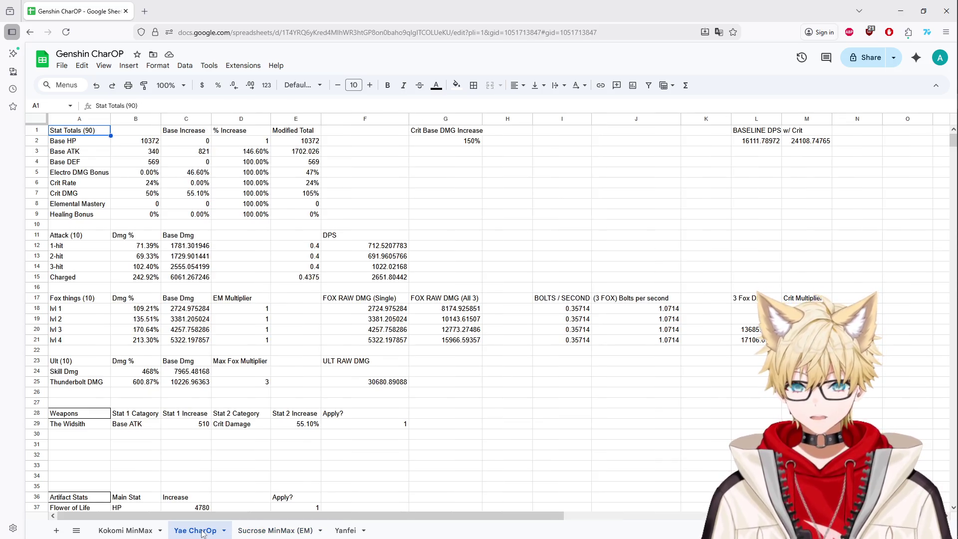
{"action": "scroll", "coordinate": [199, 442], "scroll_direction": "down", "scroll_amount": 5}
{"action": "scroll", "coordinate": [262, 435], "scroll_direction": "down", "scroll_amount": 6}
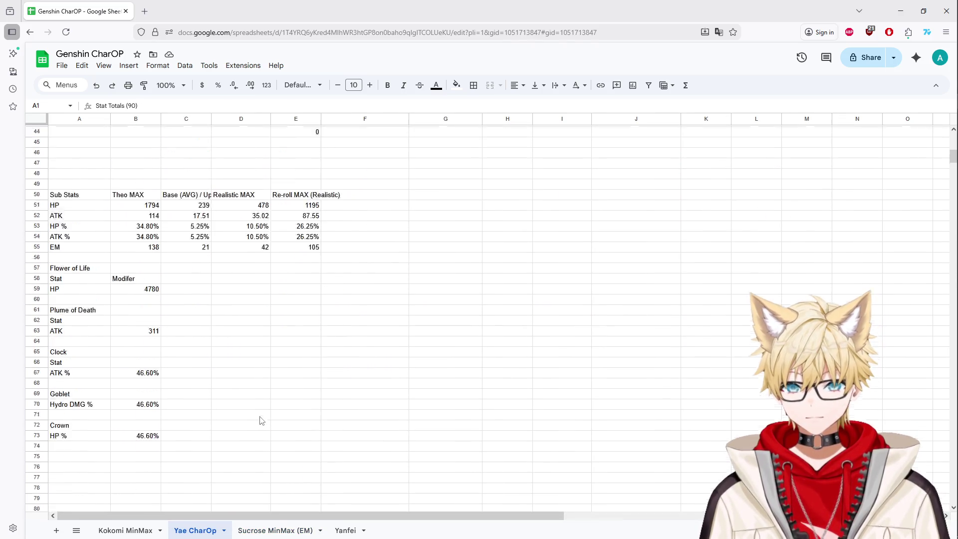
{"action": "scroll", "coordinate": [262, 421], "scroll_direction": "down", "scroll_amount": 4}
{"action": "scroll", "coordinate": [262, 420], "scroll_direction": "up", "scroll_amount": 4}
{"action": "scroll", "coordinate": [261, 420], "scroll_direction": "up", "scroll_amount": 10}
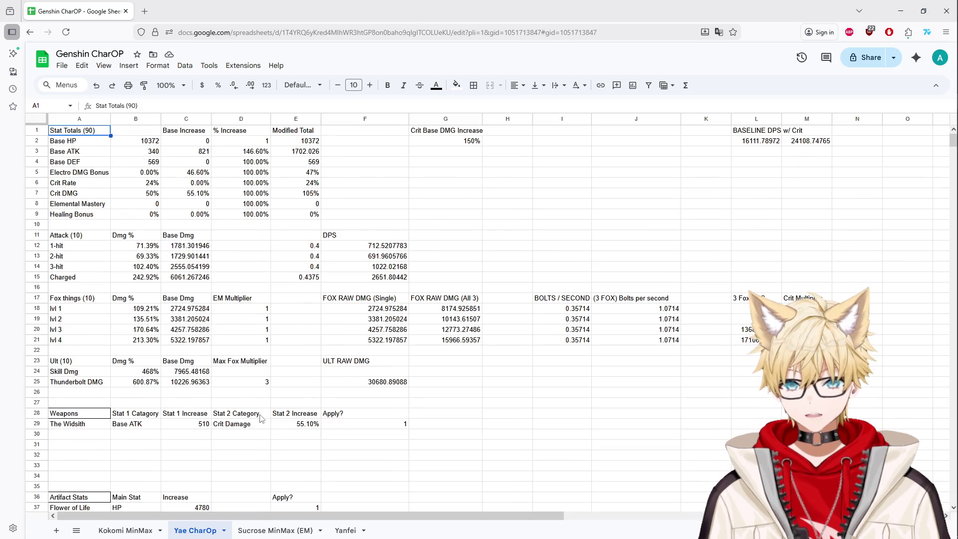
{"action": "left_click", "coordinate": [88, 174]}
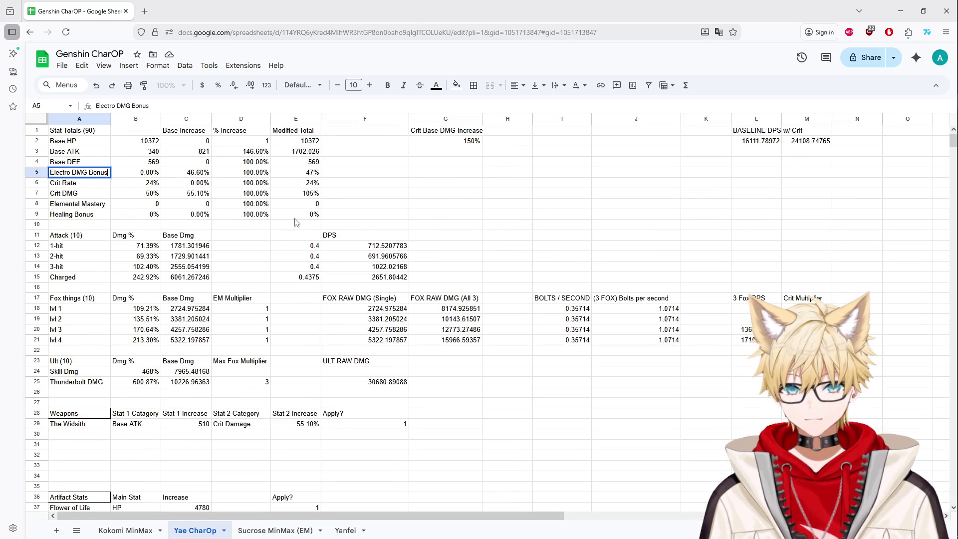
{"action": "left_click", "coordinate": [492, 225]}
{"action": "double_click", "coordinate": [755, 144]}
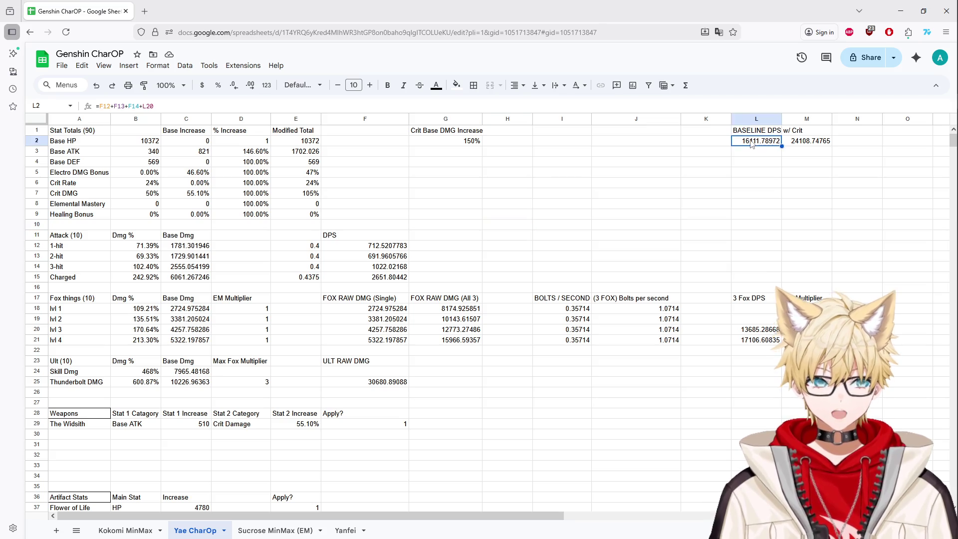
{"action": "left_click", "coordinate": [760, 172]}
{"action": "double_click", "coordinate": [752, 143]}
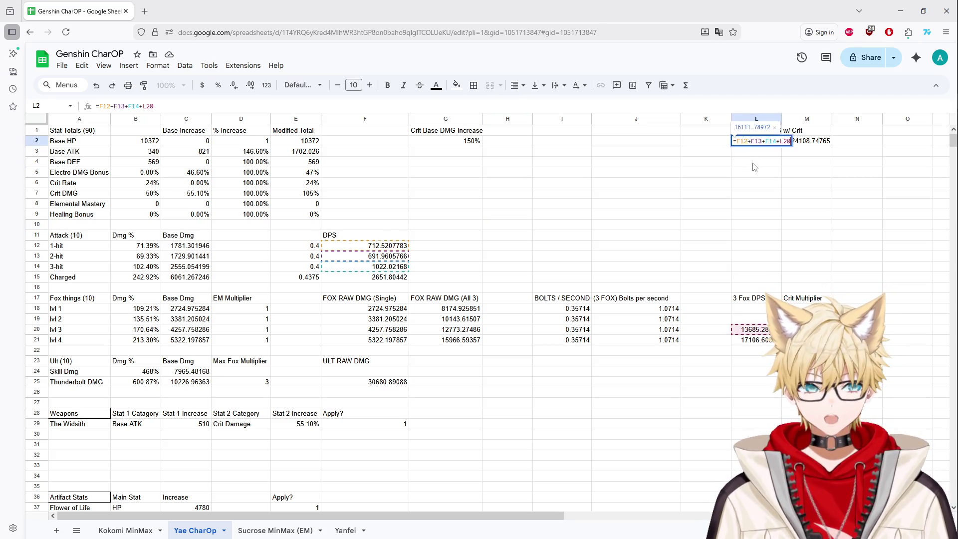
{"action": "left_click", "coordinate": [755, 163]}
{"action": "left_click", "coordinate": [125, 530]}
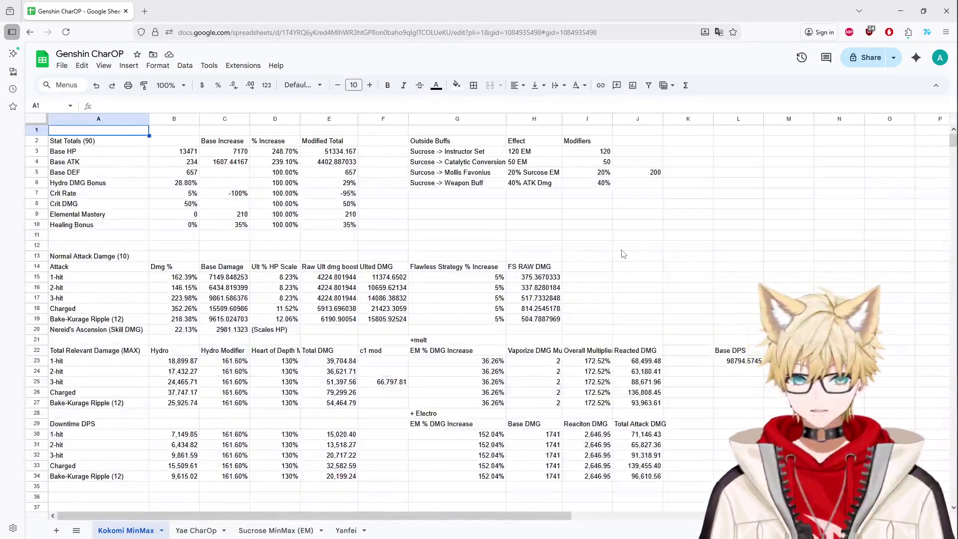
{"action": "left_click", "coordinate": [729, 363]}
{"action": "scroll", "coordinate": [730, 349], "scroll_direction": "down", "scroll_amount": 1}
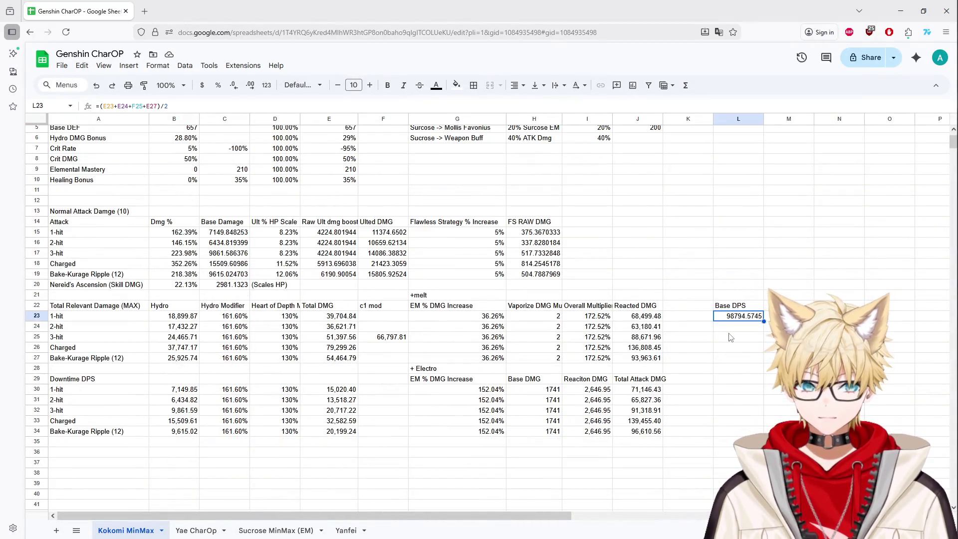
{"action": "scroll", "coordinate": [730, 337], "scroll_direction": "up", "scroll_amount": 1}
{"action": "scroll", "coordinate": [724, 346], "scroll_direction": "down", "scroll_amount": 1}
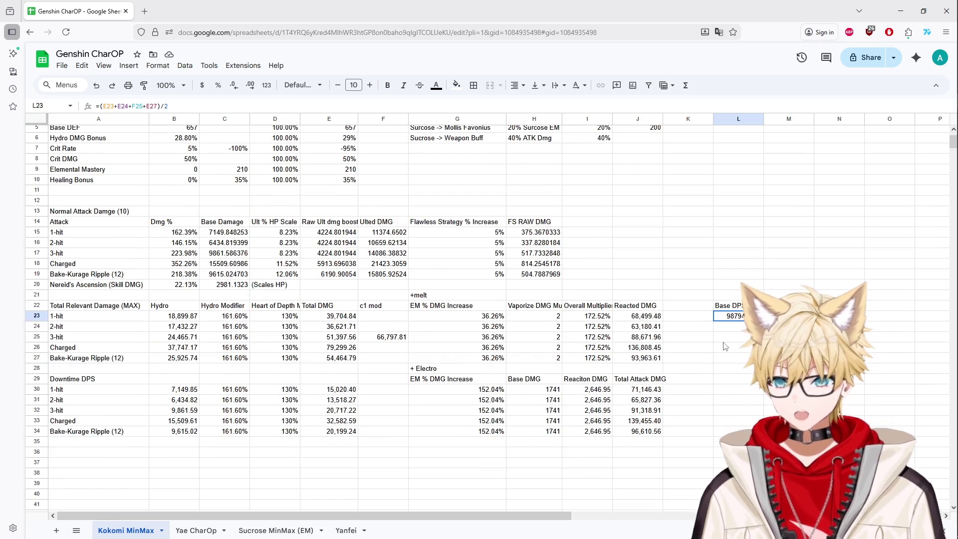
{"action": "scroll", "coordinate": [423, 453], "scroll_direction": "up", "scroll_amount": 4}
{"action": "scroll", "coordinate": [423, 452], "scroll_direction": "up", "scroll_amount": 5, "text": "ctrl"}
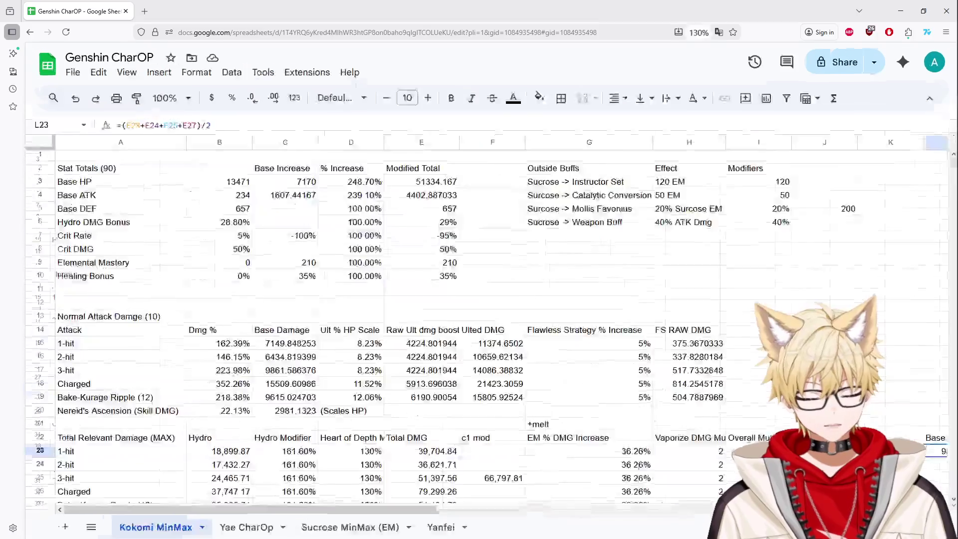
{"action": "scroll", "coordinate": [423, 452], "scroll_direction": "down", "scroll_amount": 4}
{"action": "mouse_move", "coordinate": [341, 505]}
{"action": "left_mouse_down"}
{"action": "mouse_move", "coordinate": [576, 505]}
{"action": "mouse_move", "coordinate": [412, 505]}
{"action": "left_mouse_up"}
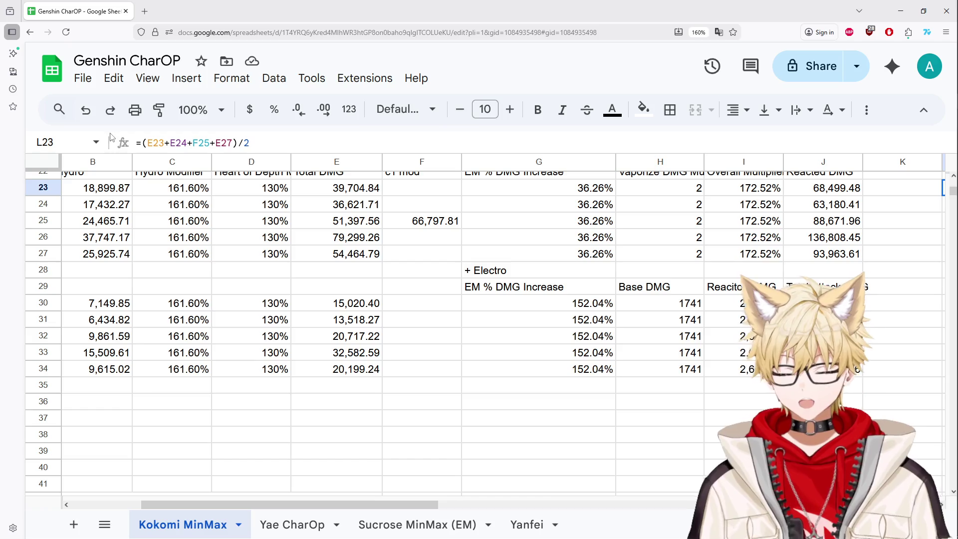
{"action": "left_click", "coordinate": [144, 11]}
{"action": "key", "text": "ctrl+w"}
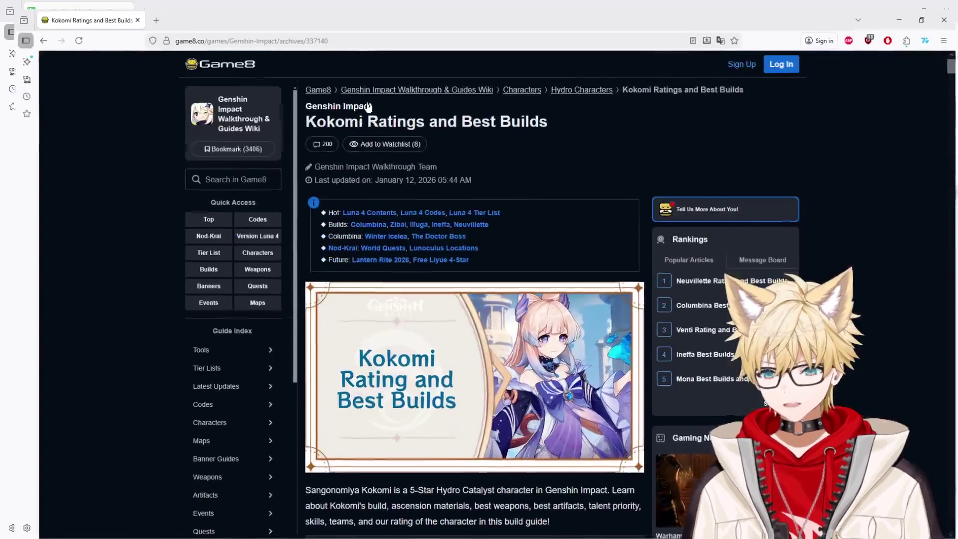
{"action": "scroll", "coordinate": [449, 289], "scroll_direction": "down", "scroll_amount": 4}
{"action": "scroll", "coordinate": [449, 289], "scroll_direction": "down", "scroll_amount": 10}
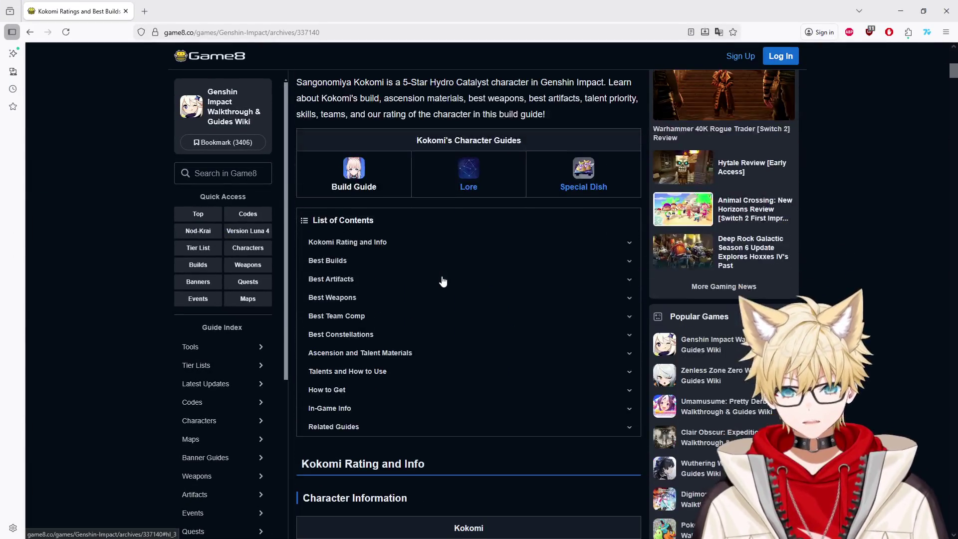
{"action": "scroll", "coordinate": [499, 264], "scroll_direction": "down", "scroll_amount": 6}
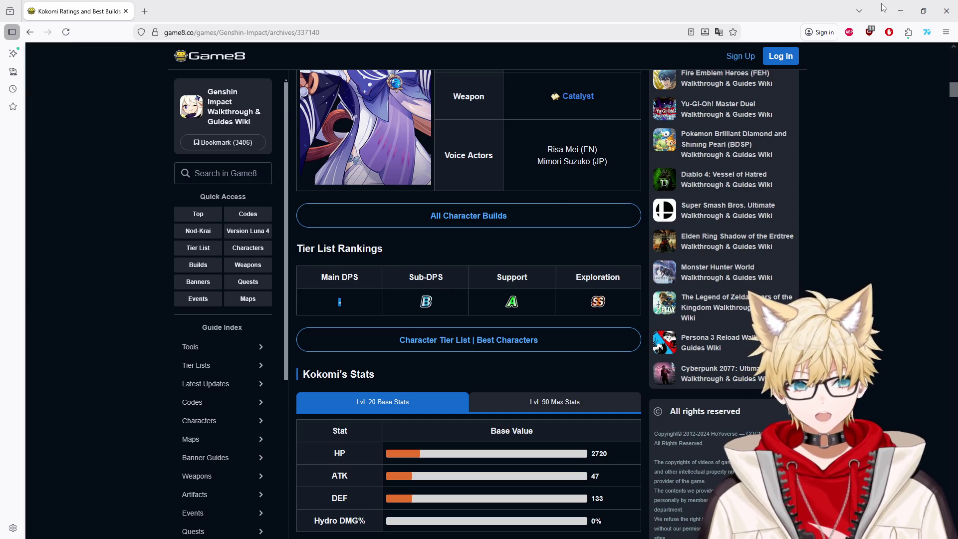
{"action": "left_click", "coordinate": [901, 11]}
{"action": "left_click_drag", "start_coordinate": [431, 505], "coordinate": [635, 512]}
{"action": "scroll", "coordinate": [601, 373], "scroll_direction": "up", "scroll_amount": 3}
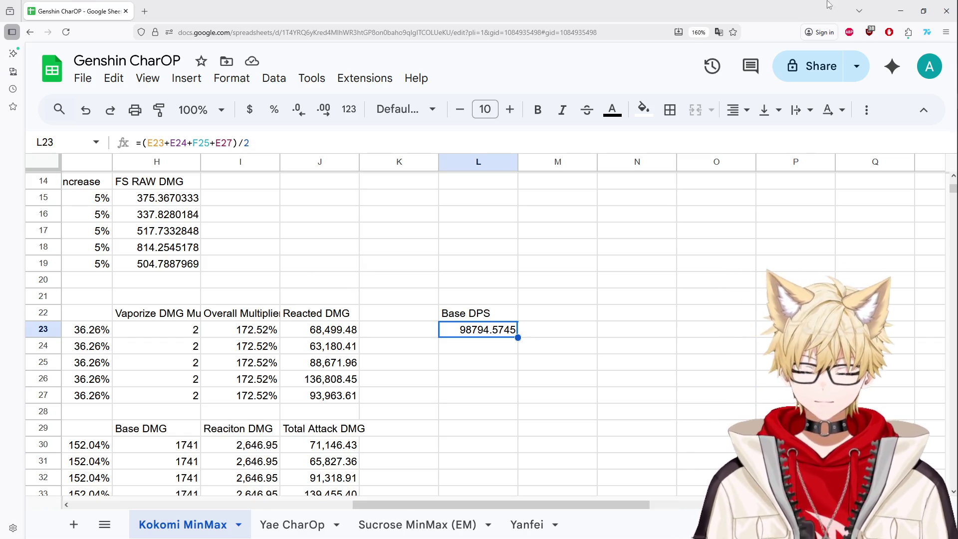
Step: Minimize the browser to return to the Godot editor
{"action": "left_click", "coordinate": [892, 5]}
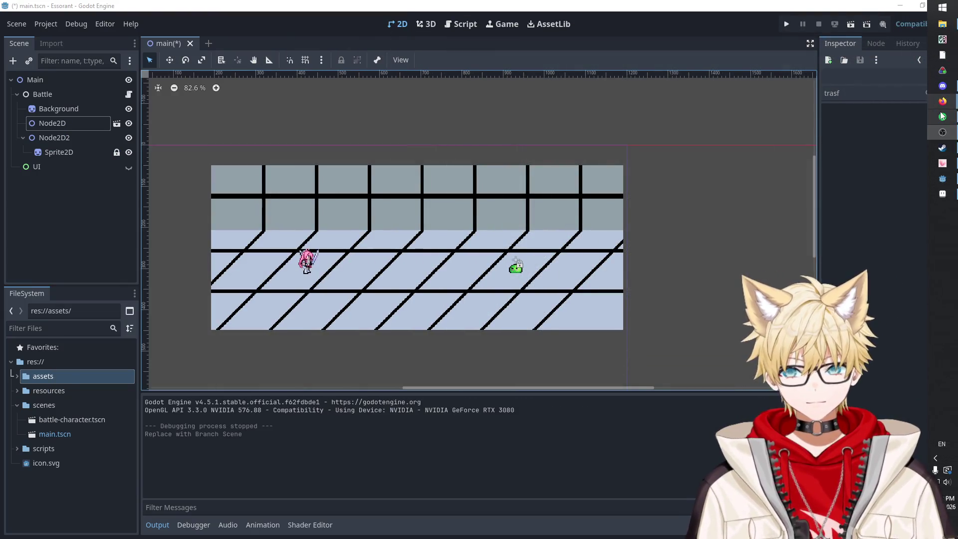
Step: Return to Godot's main.tscn with Reina and the slime on the arena floor
{"action": "mouse_move", "coordinate": [943, 102]}
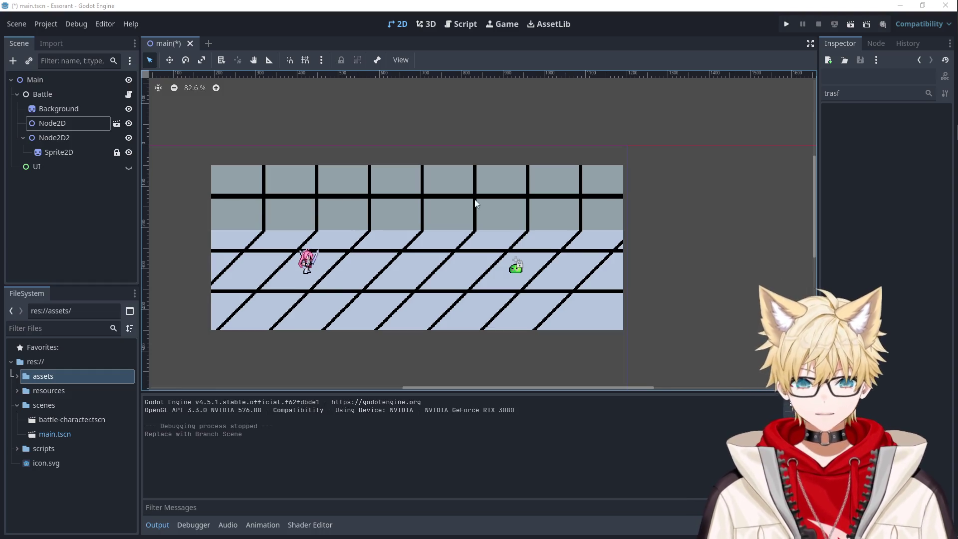
{"action": "mouse_move", "coordinate": [955, 200]}
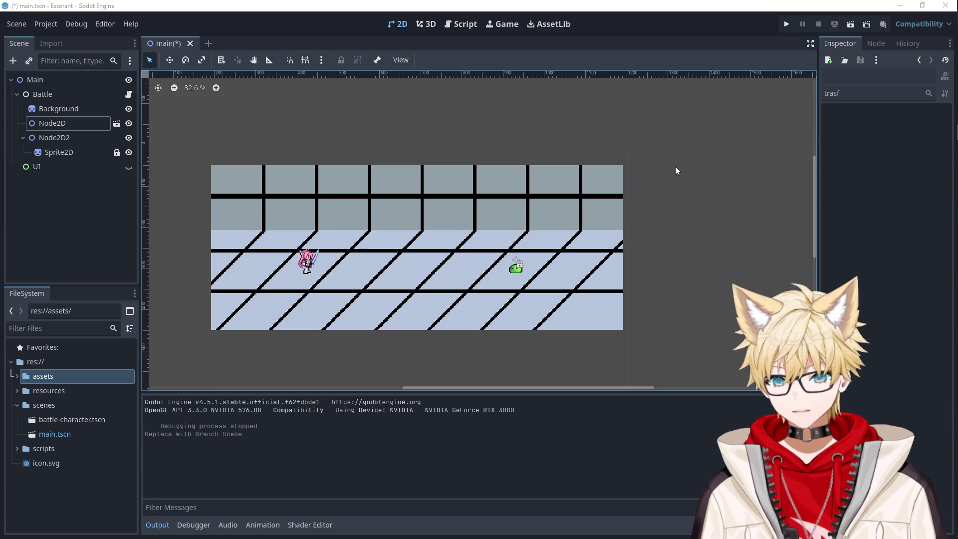